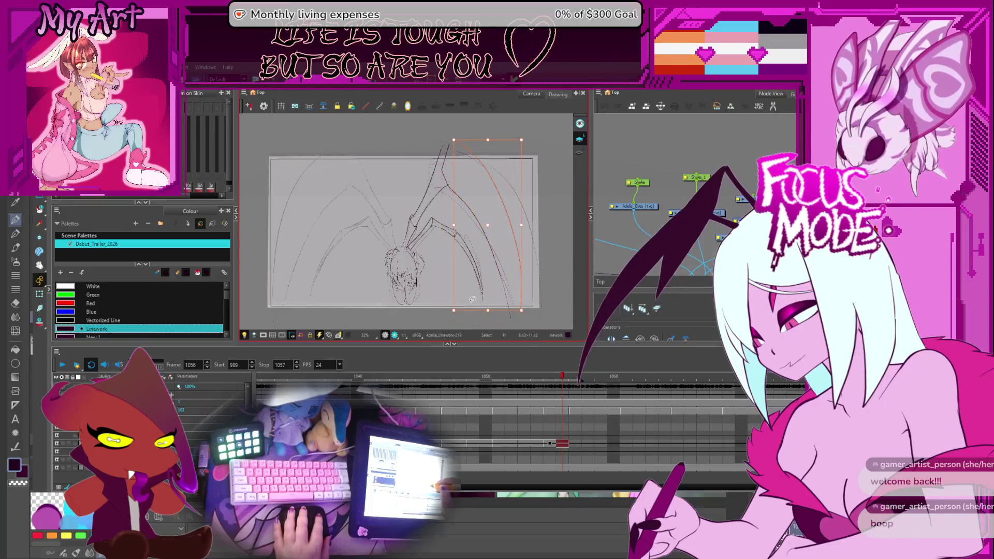
Nudge the right wing strokes, then shift the right-side leg strokes up and to the right
left_click_drag(417, 209, 414, 220)
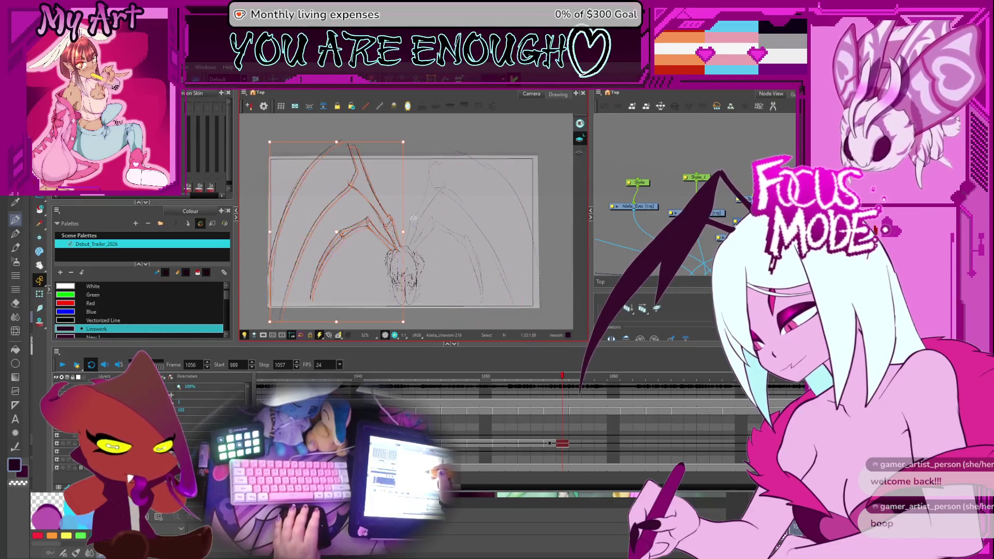
scroll(360, 192, "up", 2)
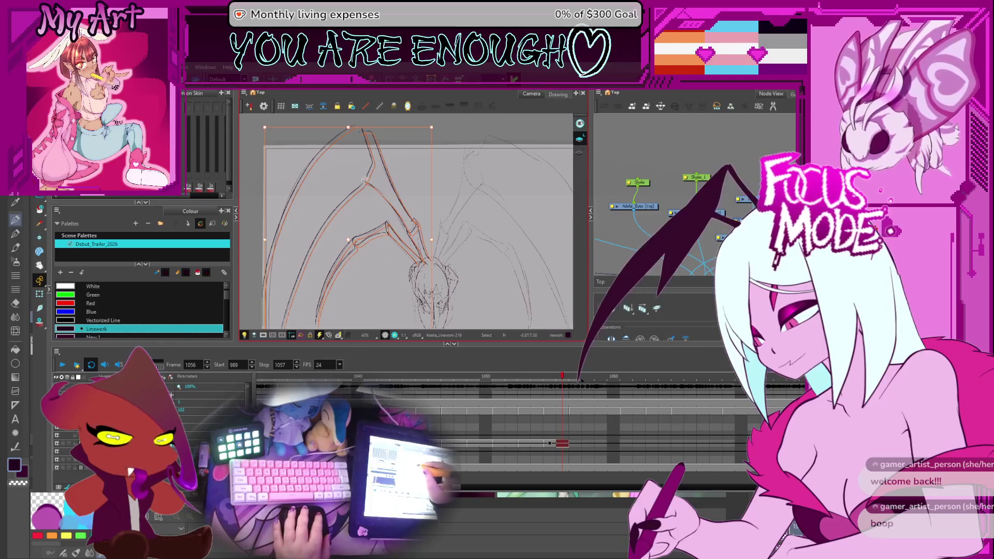
key("Escape")
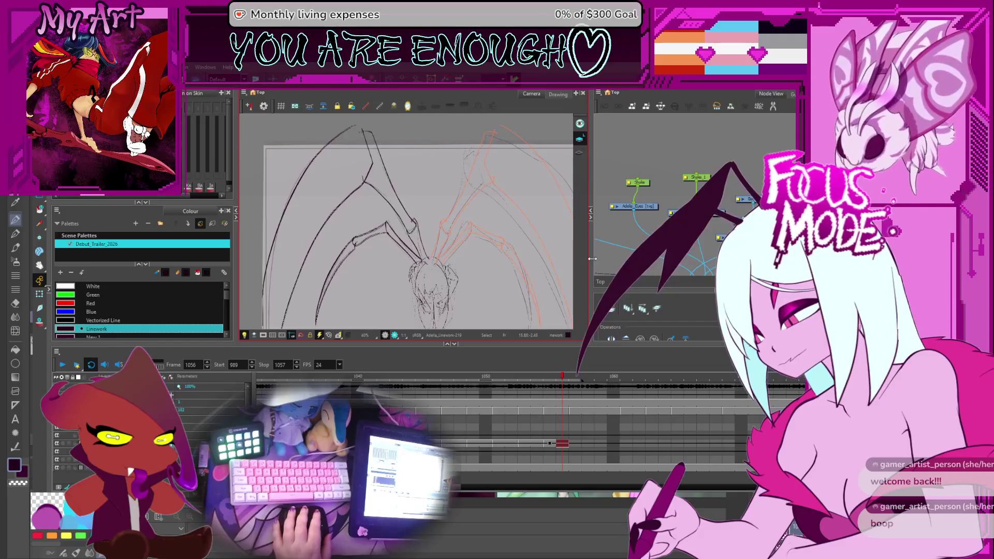
mouse_move(543, 265)
left_mouse_down()
mouse_move(497, 233)
mouse_move(465, 258)
left_mouse_up()
left_click(534, 236)
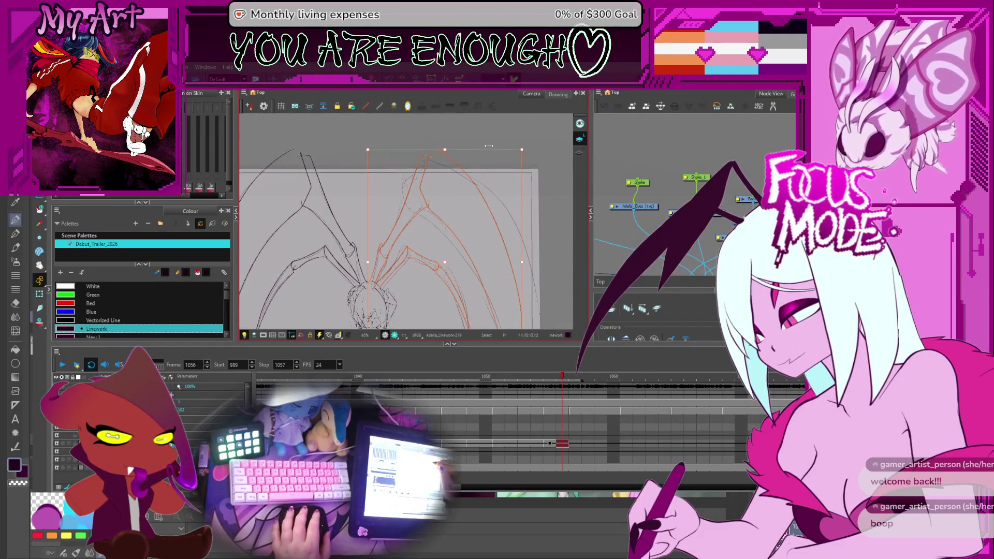
left_click_drag(441, 187, 425, 164)
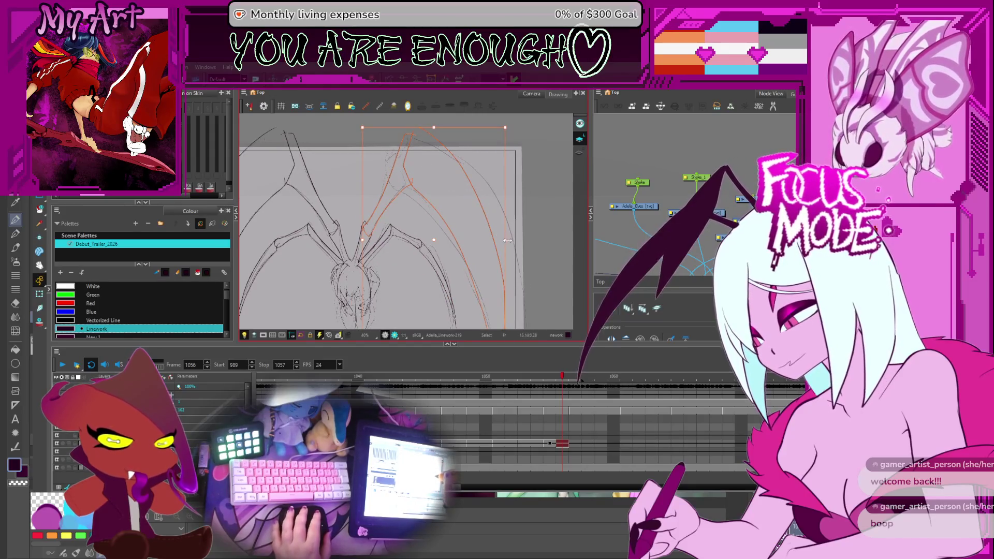
left_click_drag(494, 210, 503, 236)
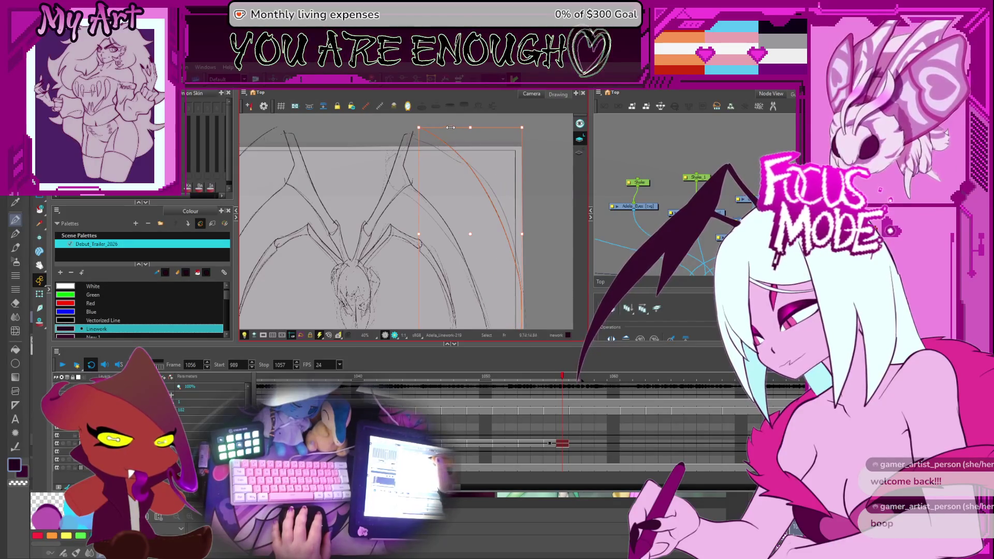
Select the inner right leg segment for adjustment, recentre the frame and move to the next frame
left_click_drag(467, 125, 461, 142)
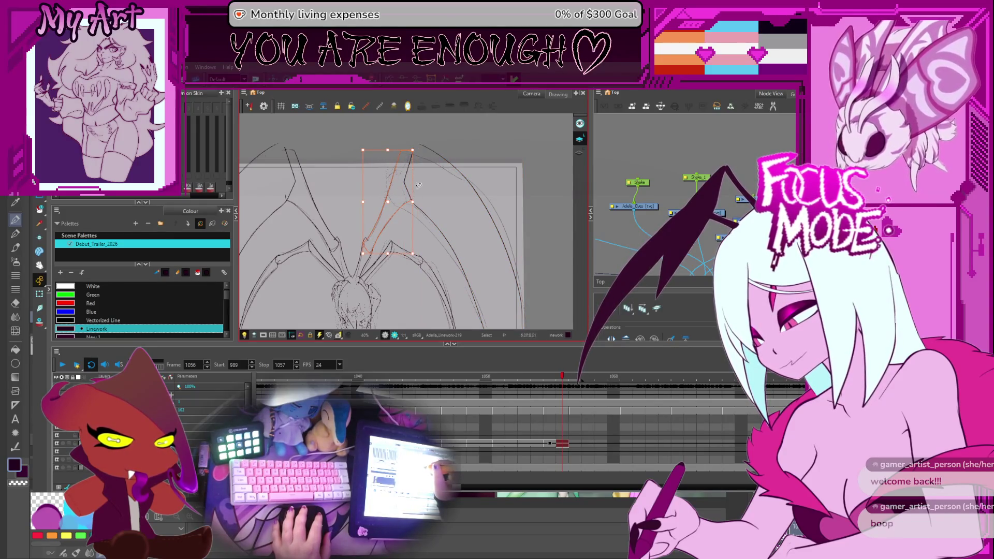
left_click(410, 155)
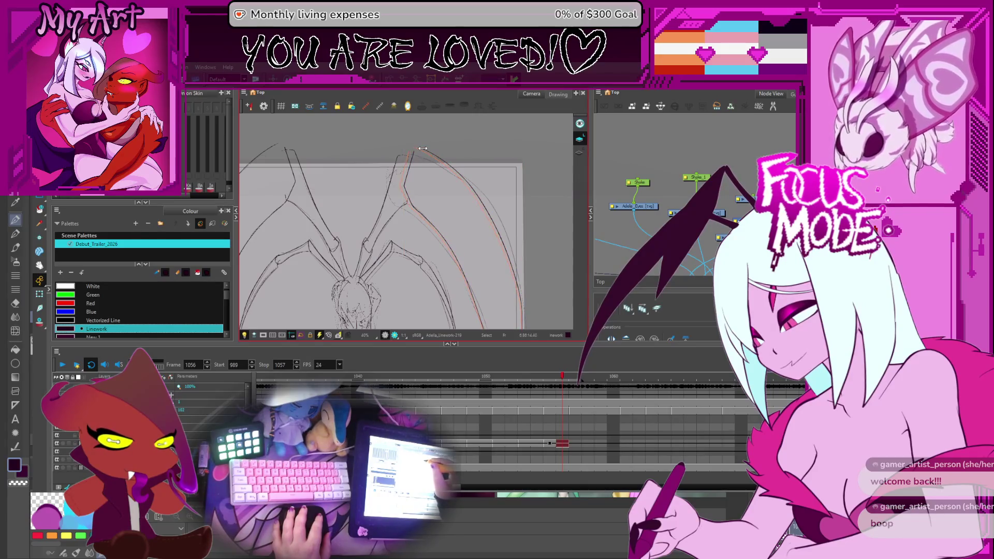
scroll(467, 170, "down", 1)
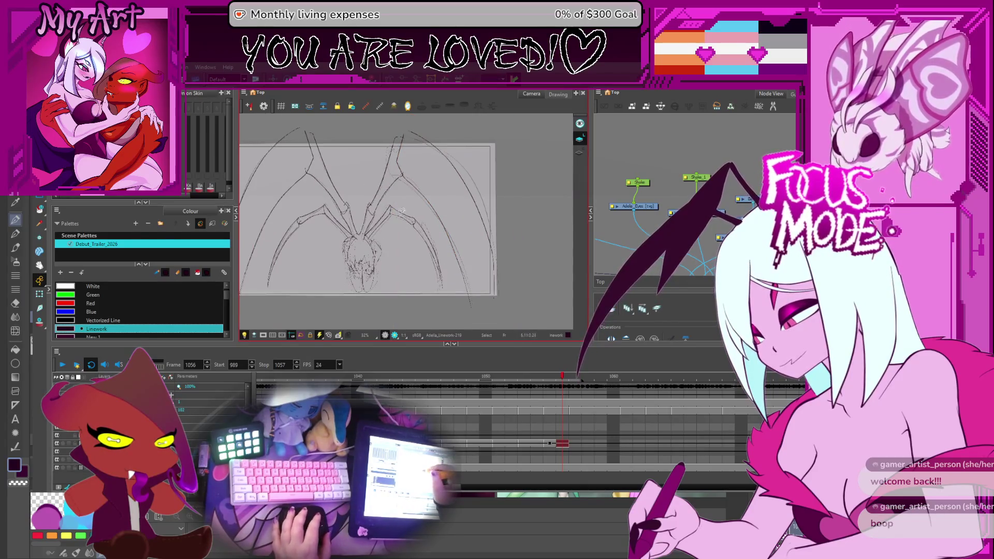
mouse_move(402, 212)
left_mouse_down()
mouse_move(392, 270)
mouse_move(423, 281)
mouse_move(425, 233)
mouse_move(473, 282)
left_mouse_up()
scroll(451, 271, "up", 2)
key("period")
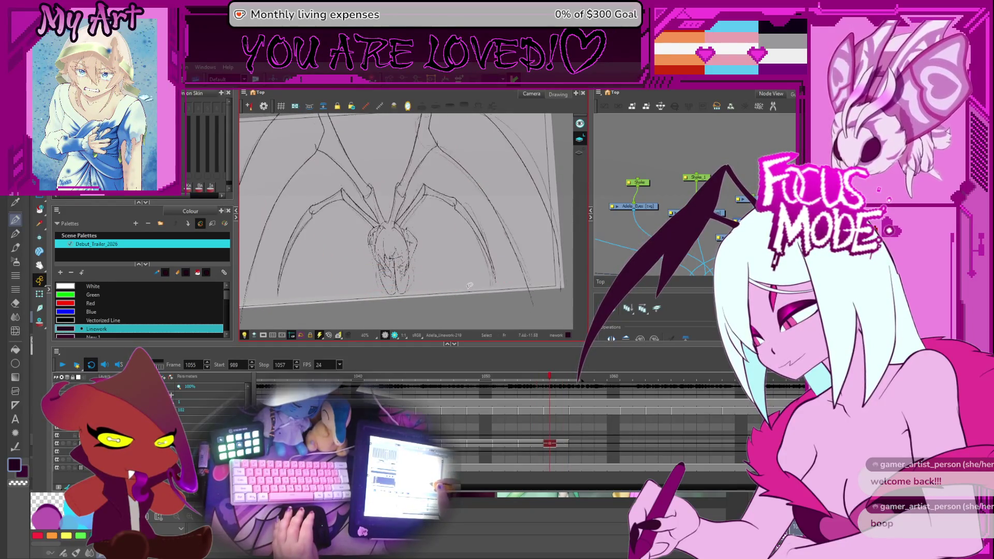
Flip through neighbouring frames and land the timeline on frame 1057
key("comma")
key("period")
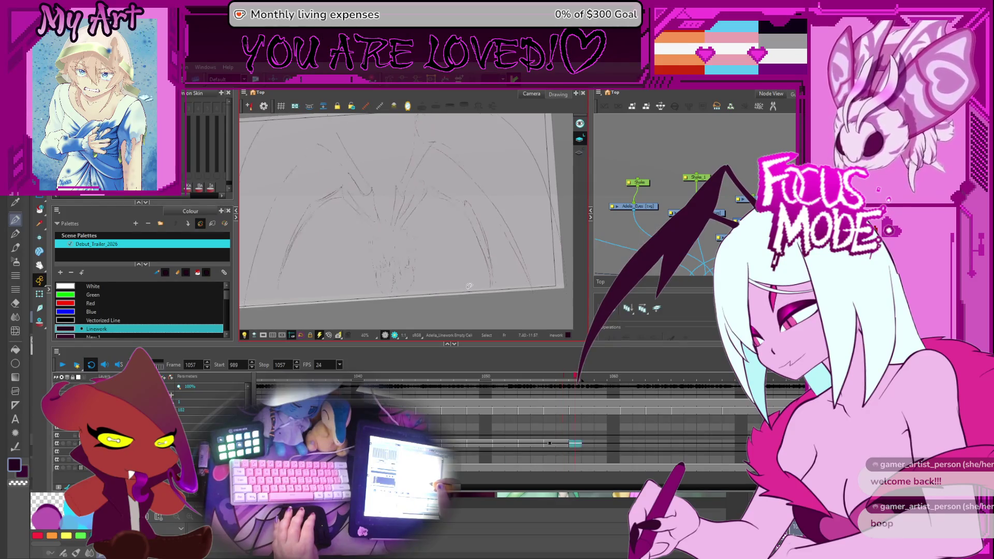
mouse_move(469, 286)
left_mouse_down()
mouse_move(452, 278)
mouse_move(466, 272)
left_mouse_up()
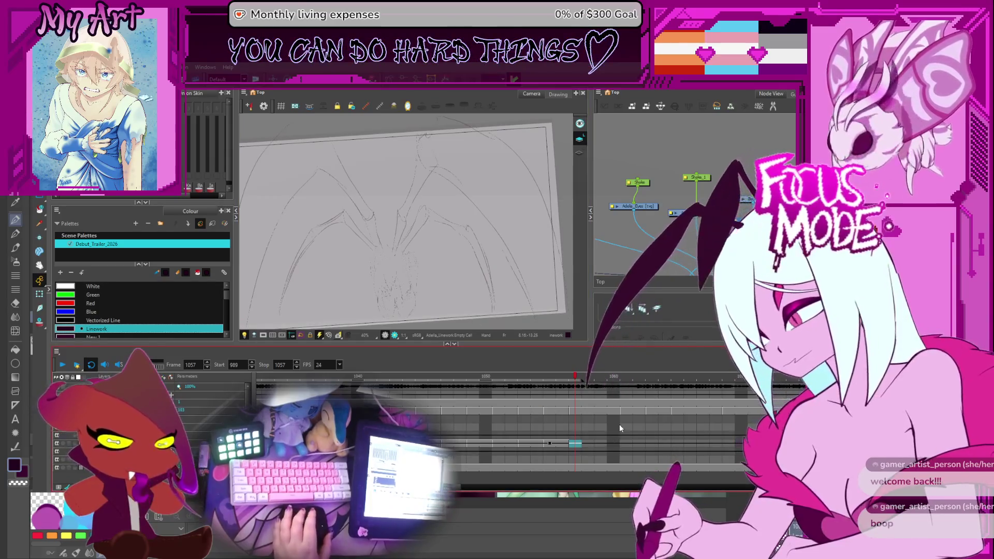
scroll(619, 427, "down", 3)
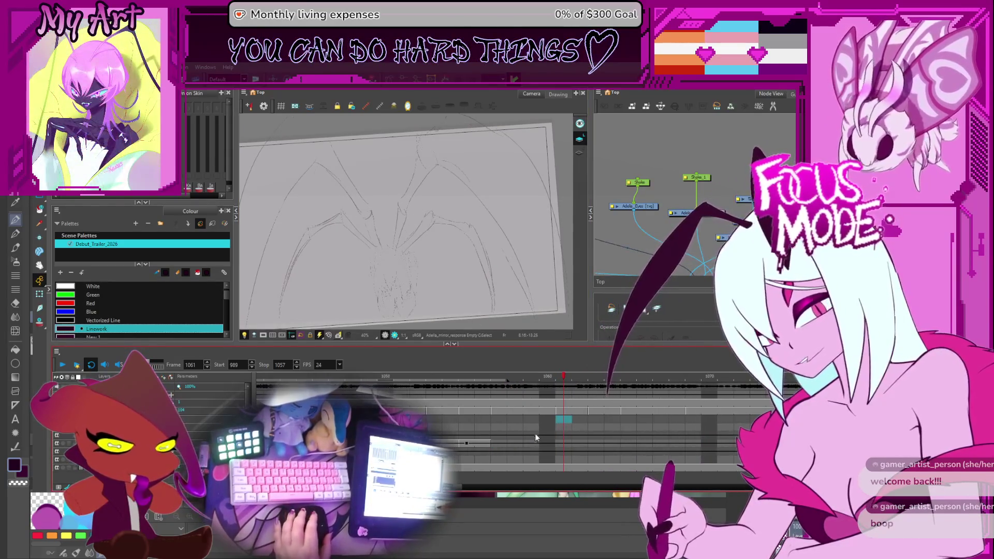
scroll(538, 433, "down", 1)
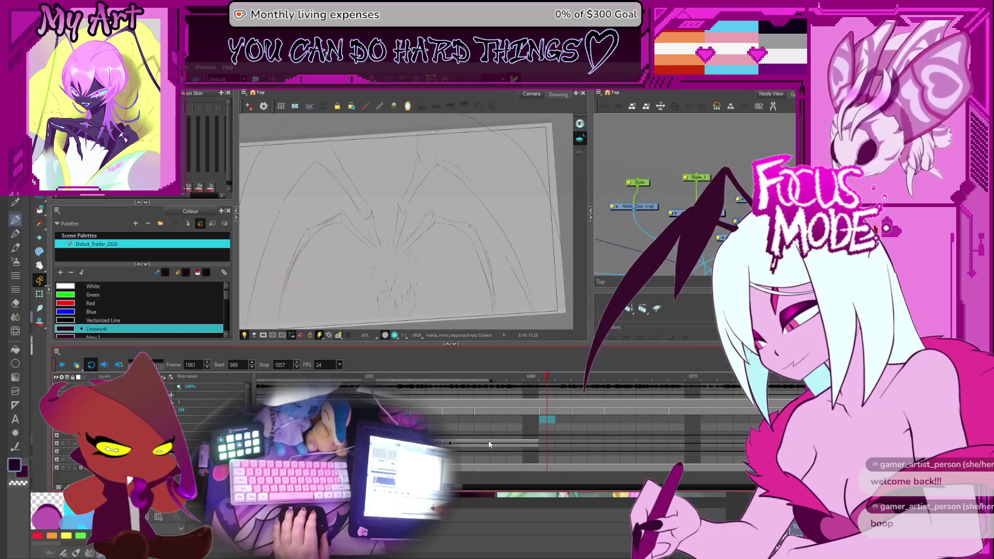
left_click(482, 440)
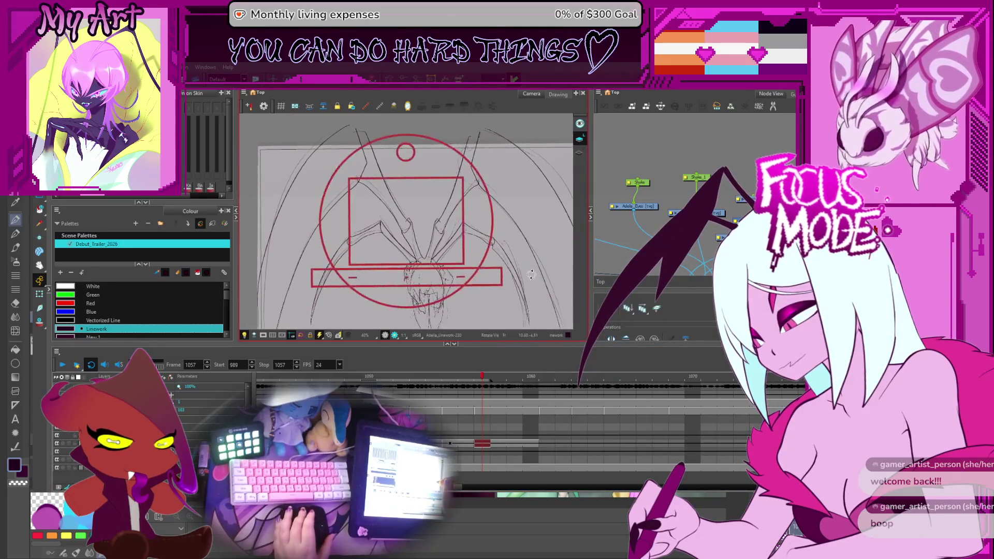
key("ctrl+alt")
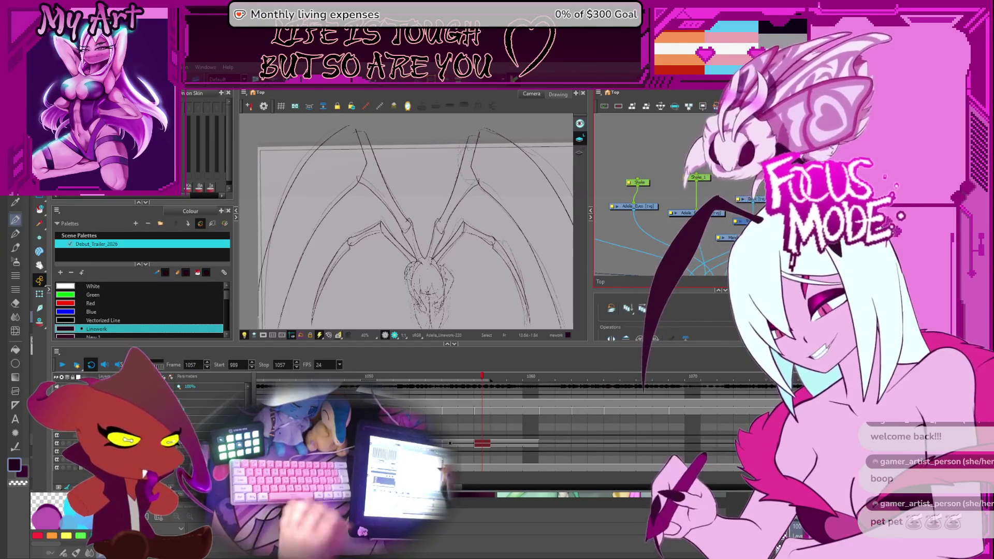
key("space")
left_click_drag(481, 315, 471, 303)
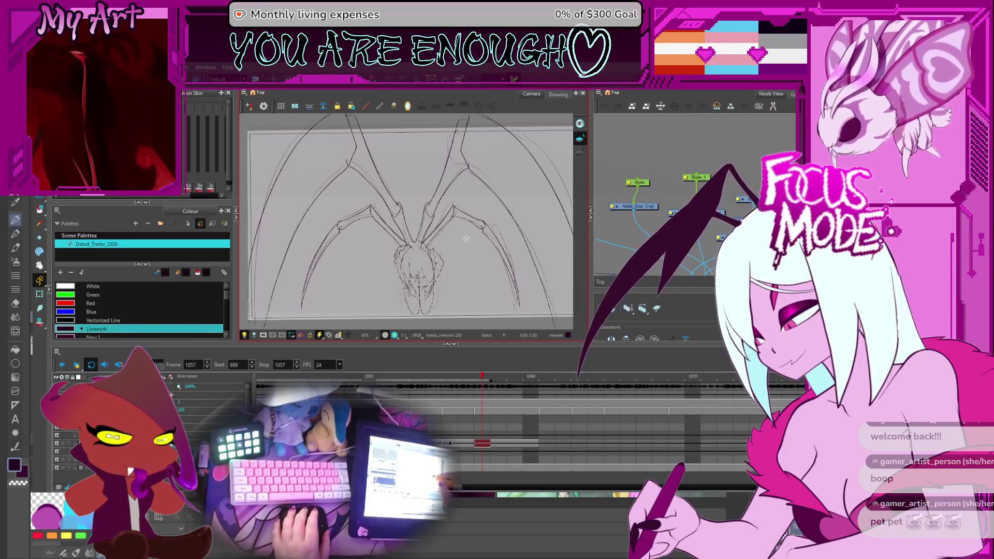
left_click_drag(482, 268, 469, 272)
key("ctrl+alt")
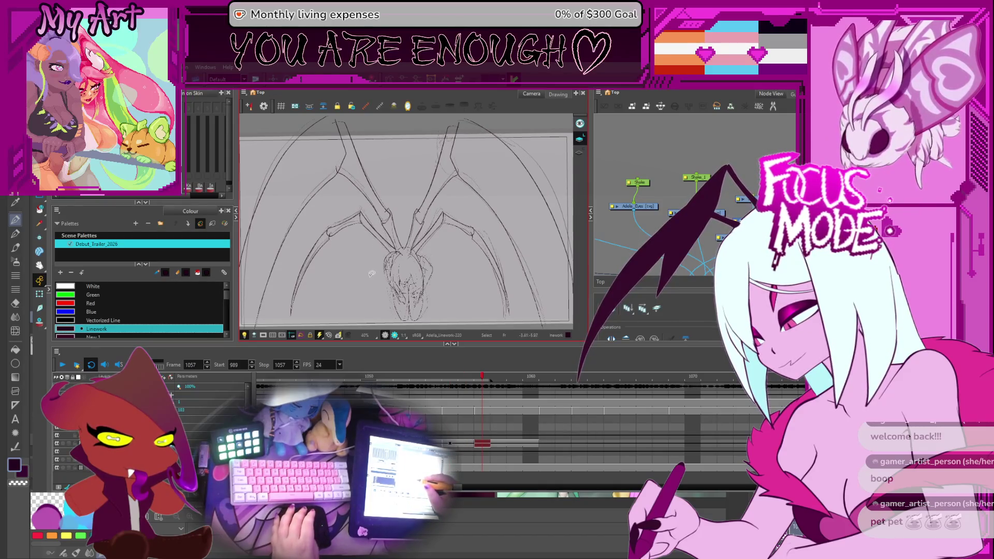
left_click_drag(348, 250, 357, 249)
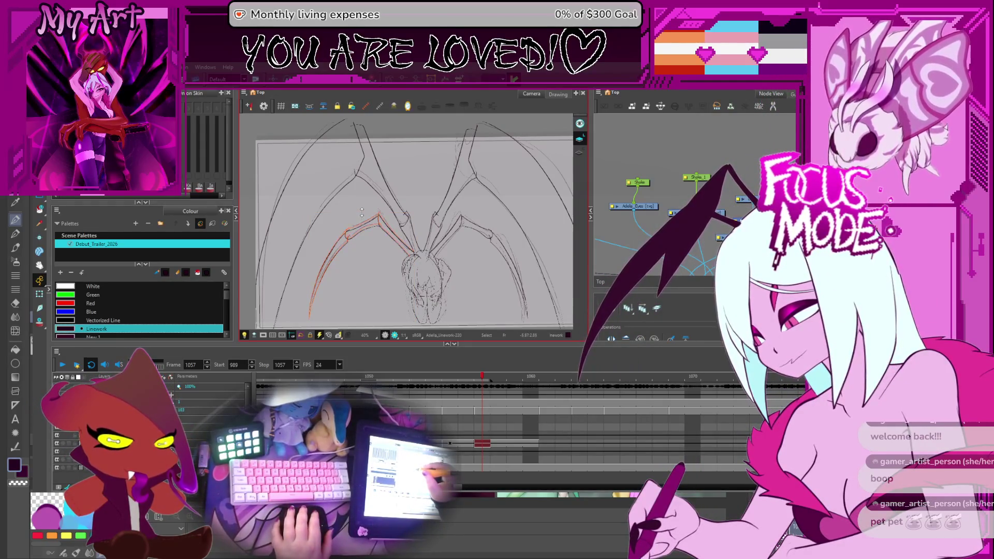
left_click(361, 211)
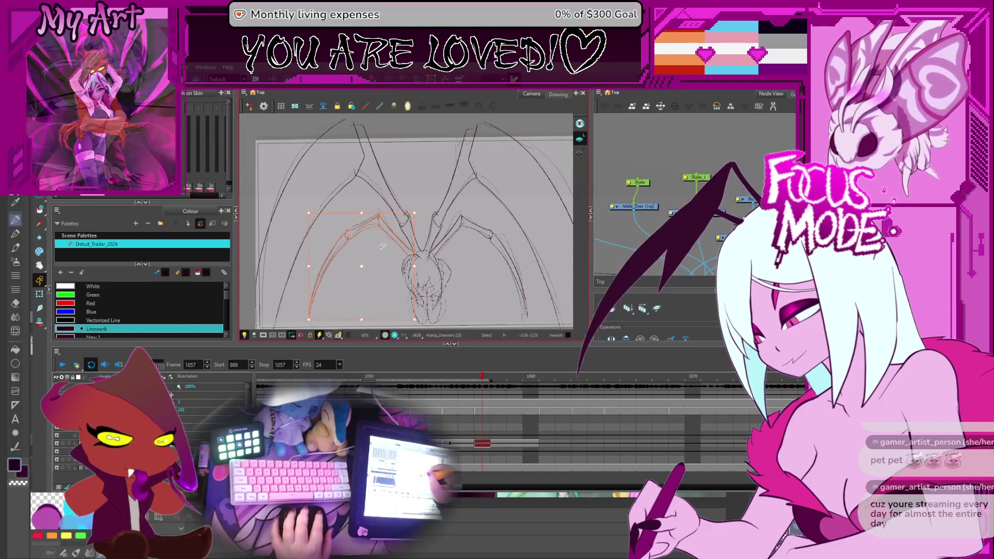
scroll(385, 247, "down", 2)
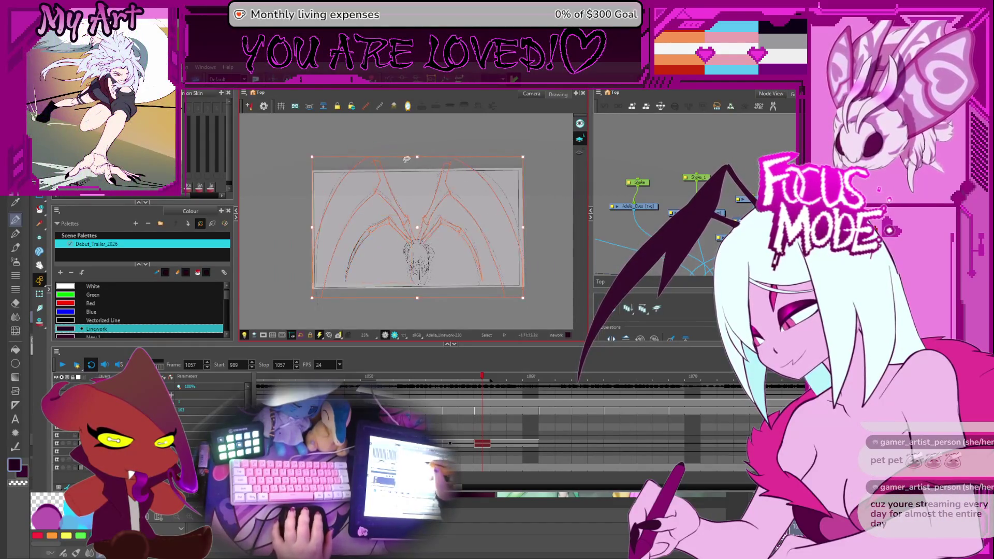
scroll(406, 160, "up", 2)
left_click_drag(406, 160, 402, 170)
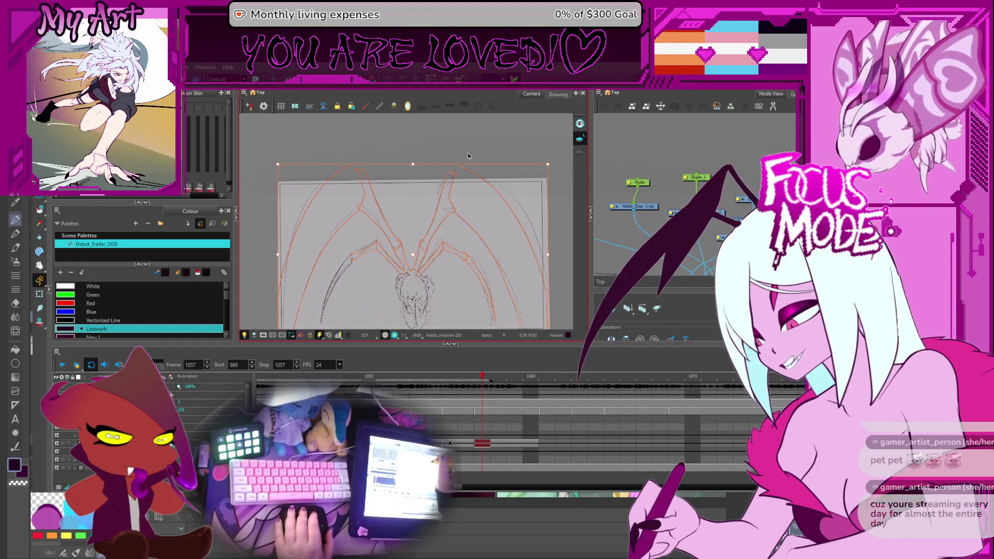
key("ctrl+alt")
left_click_drag(468, 153, 469, 156)
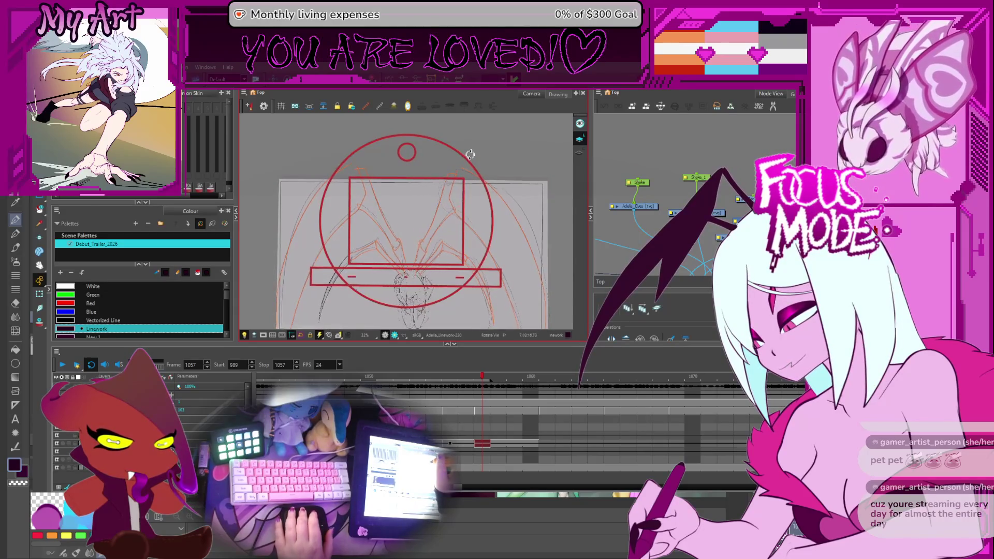
key("Escape")
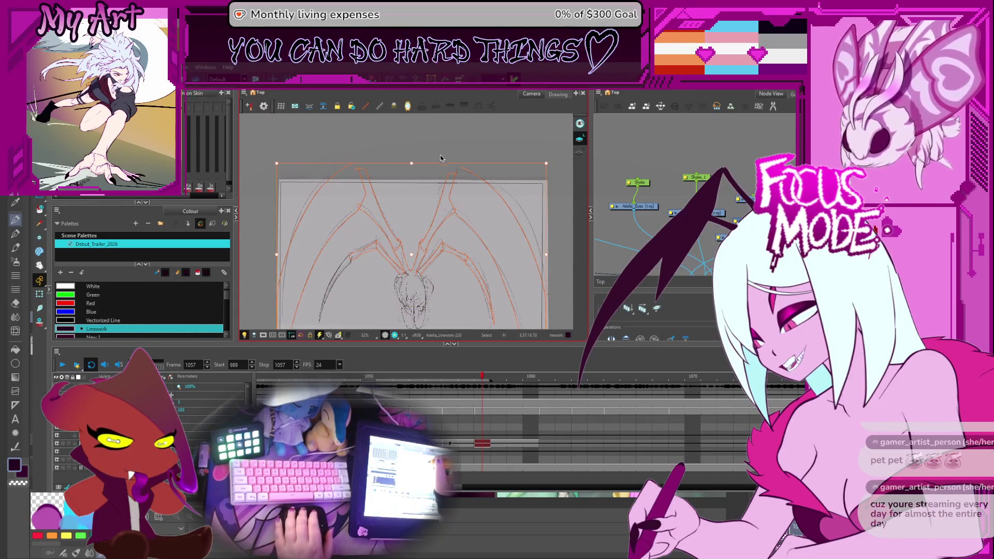
key("ctrl+alt")
left_click_drag(439, 159, 445, 150)
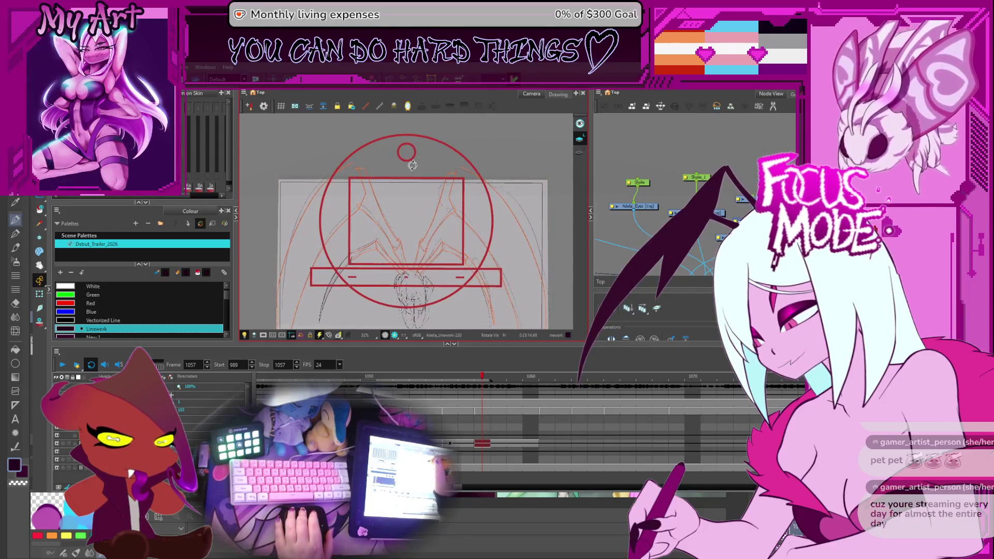
key("Escape")
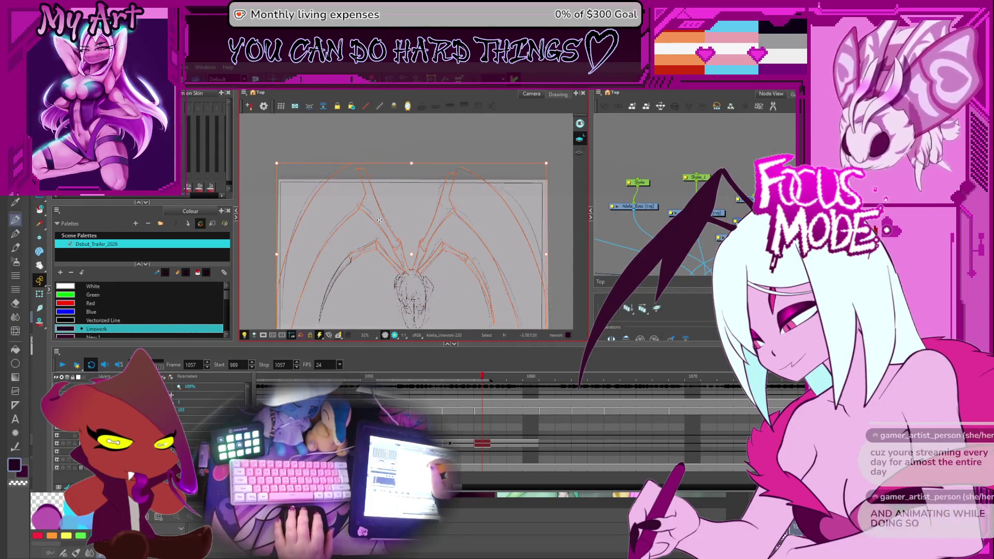
scroll(396, 166, "up", 2)
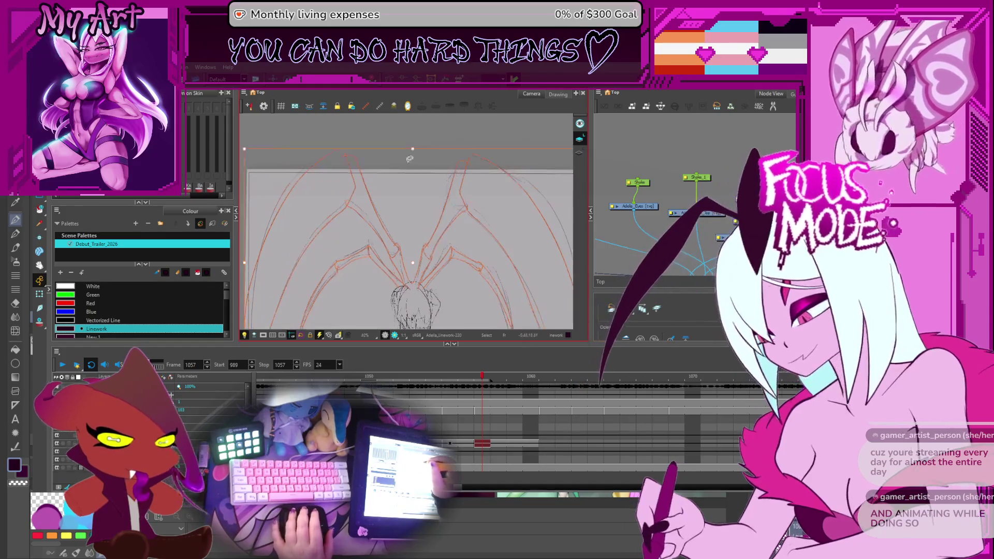
left_click_drag(424, 180, 419, 194)
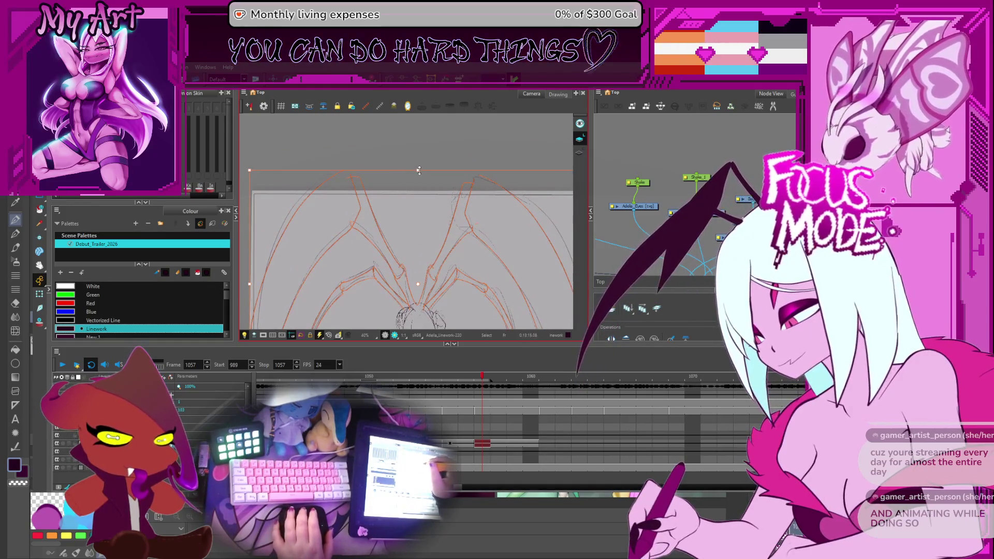
left_click_drag(419, 202, 410, 181)
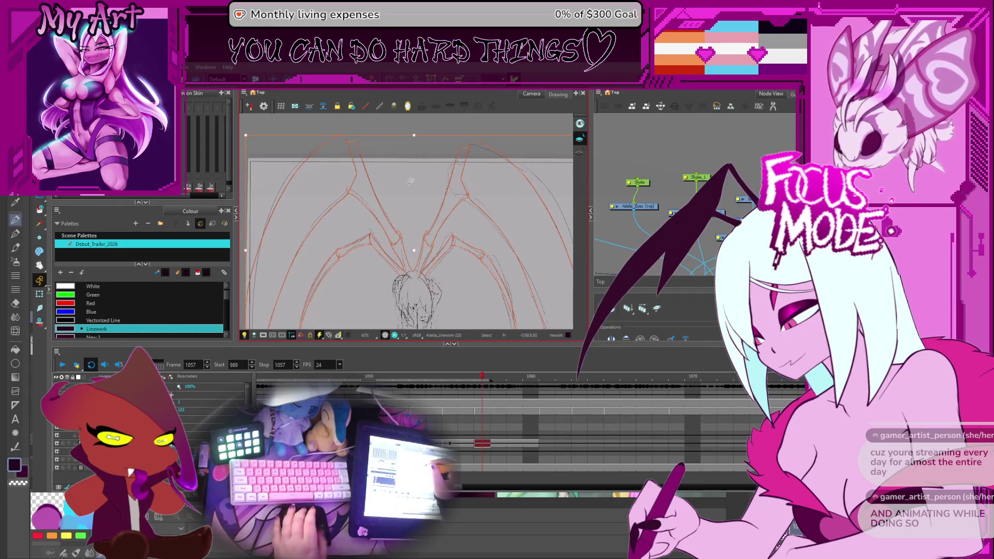
key("comma")
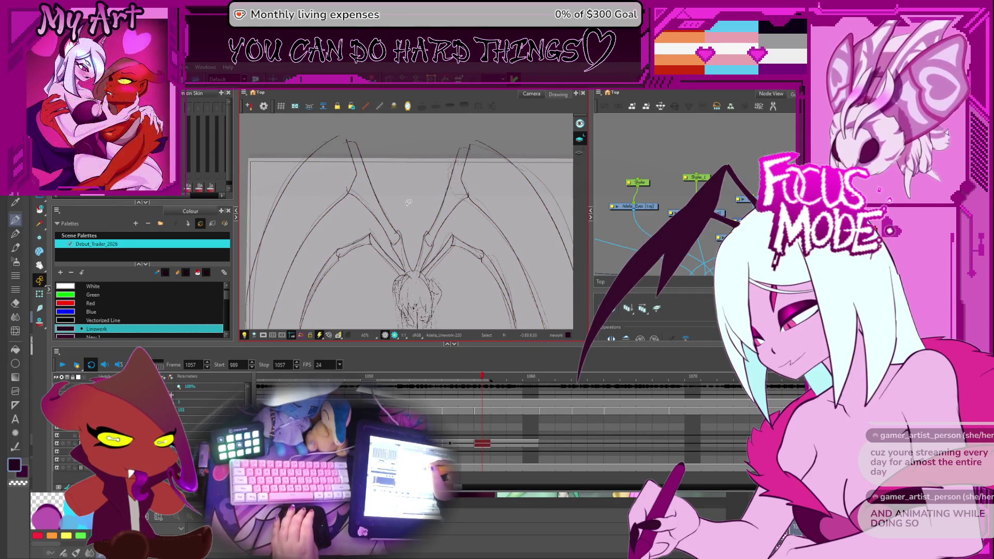
key("period")
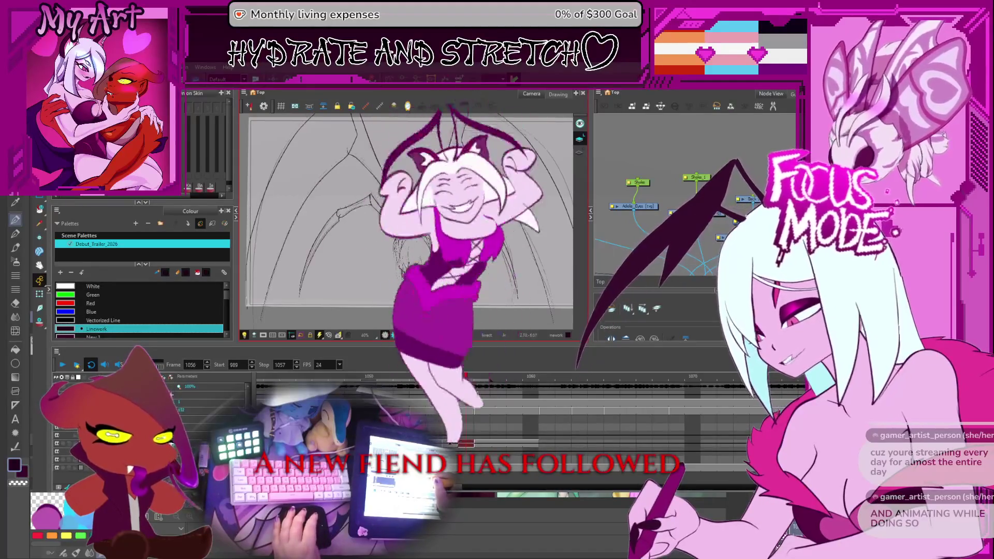
scroll(404, 218, "down", 2)
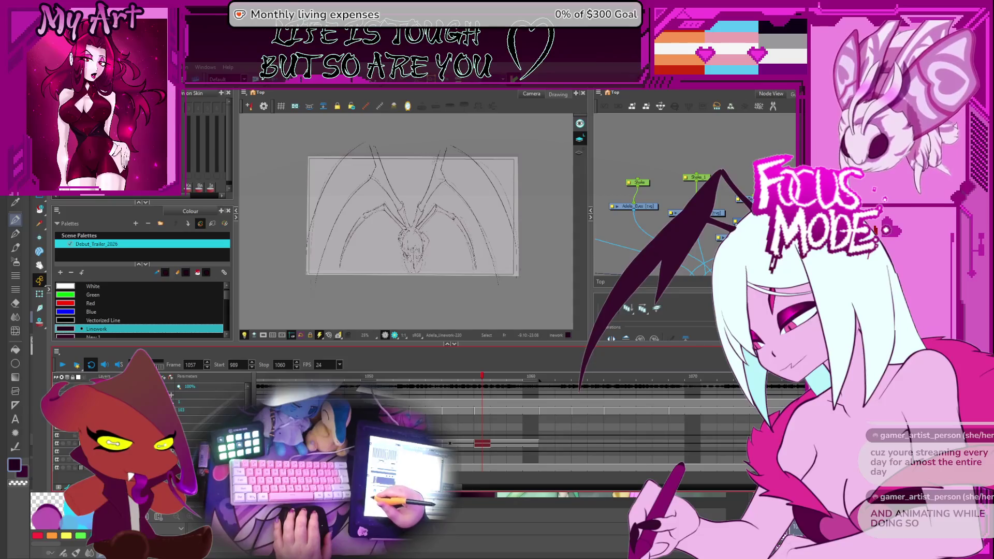
scroll(404, 218, "up", 2)
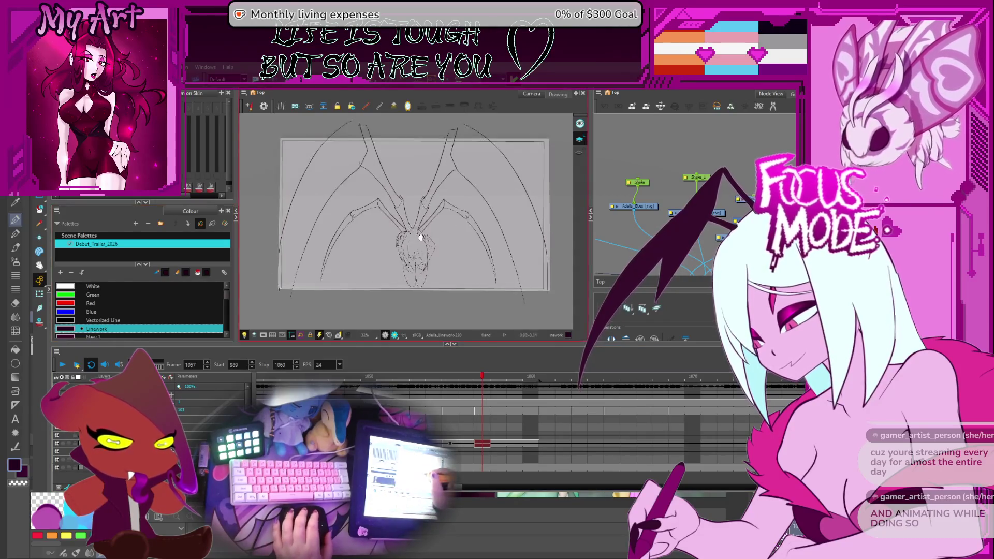
scroll(445, 227, "up", 2)
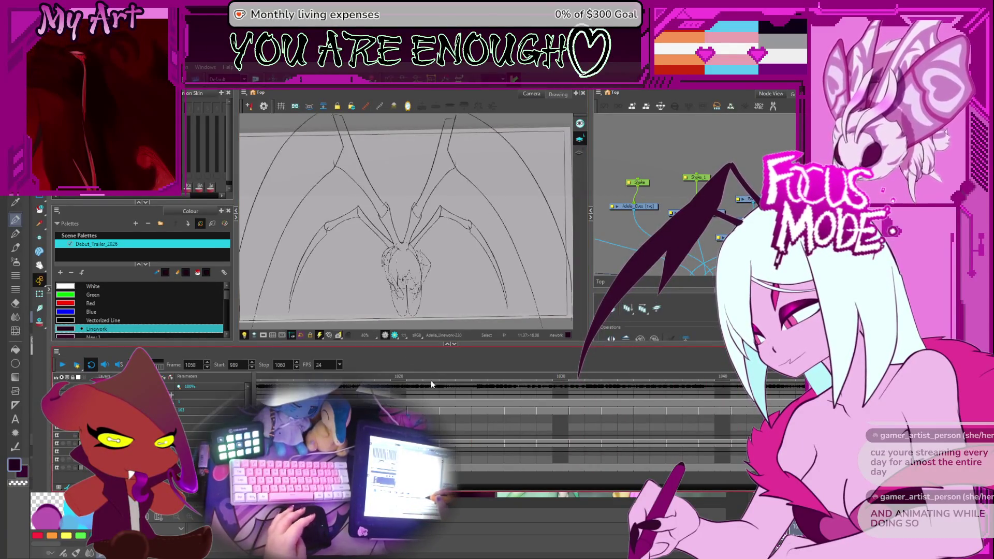
scroll(432, 381, "down", 3)
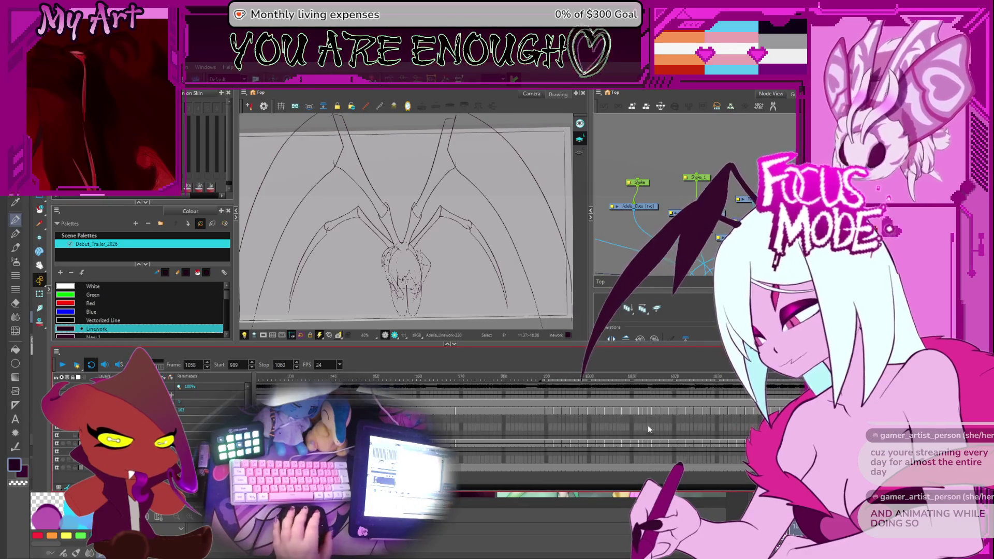
scroll(648, 425, "up", 5)
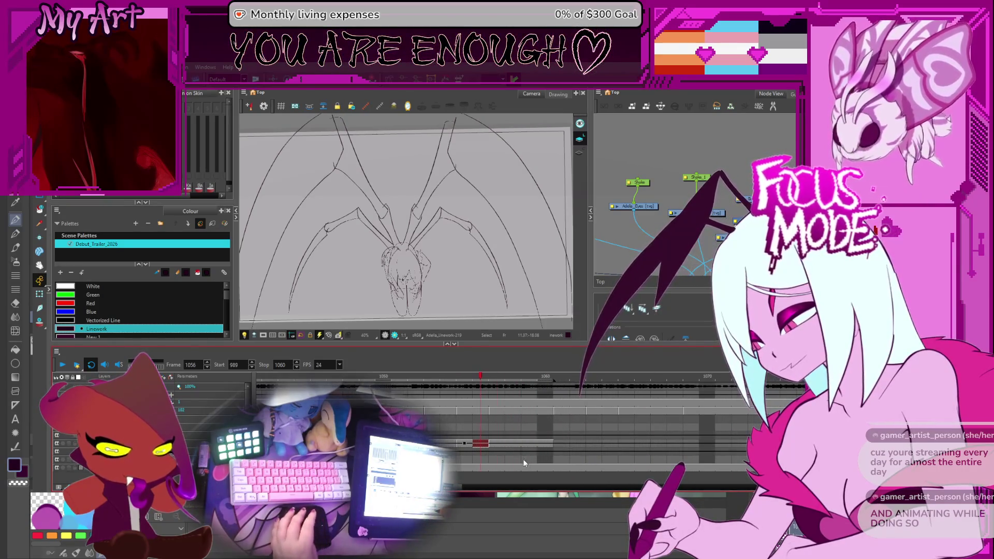
Step back and forth through frames and scrub back to frame 1057
key("period")
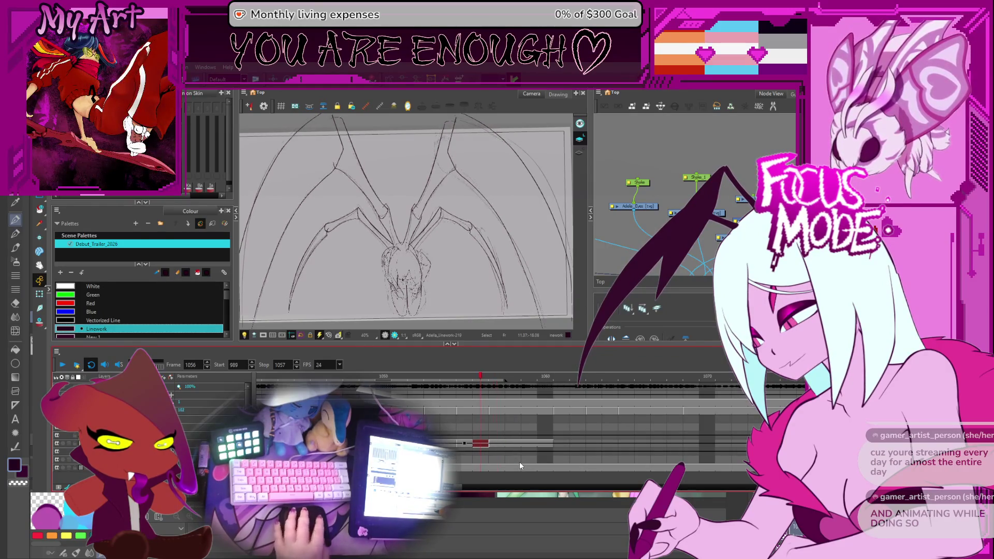
key("period")
key("comma")
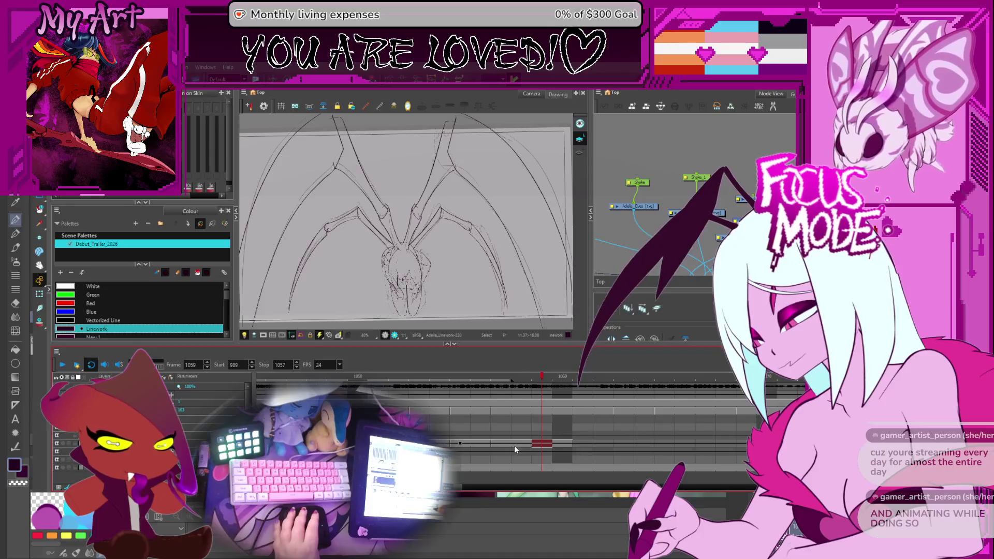
key("comma")
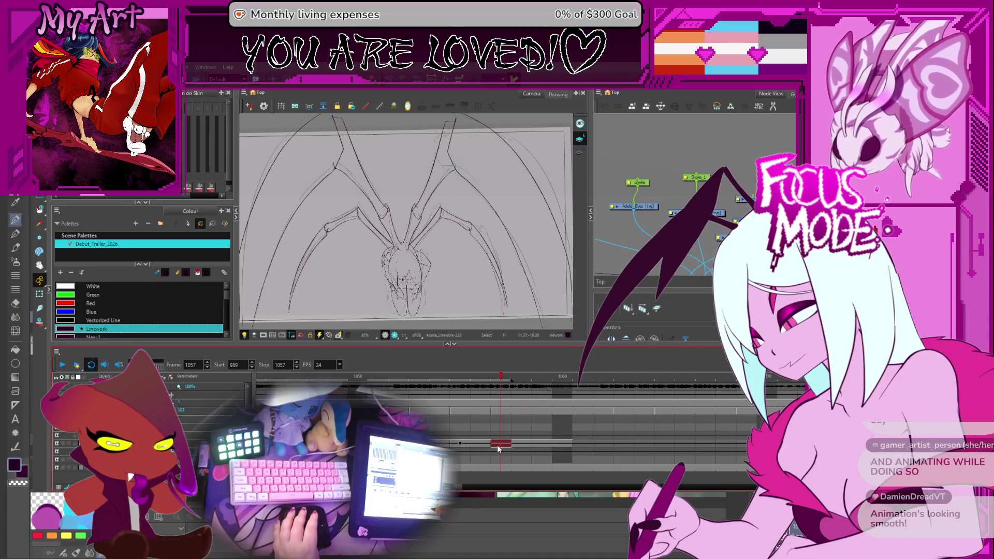
left_click_drag(497, 445, 461, 445)
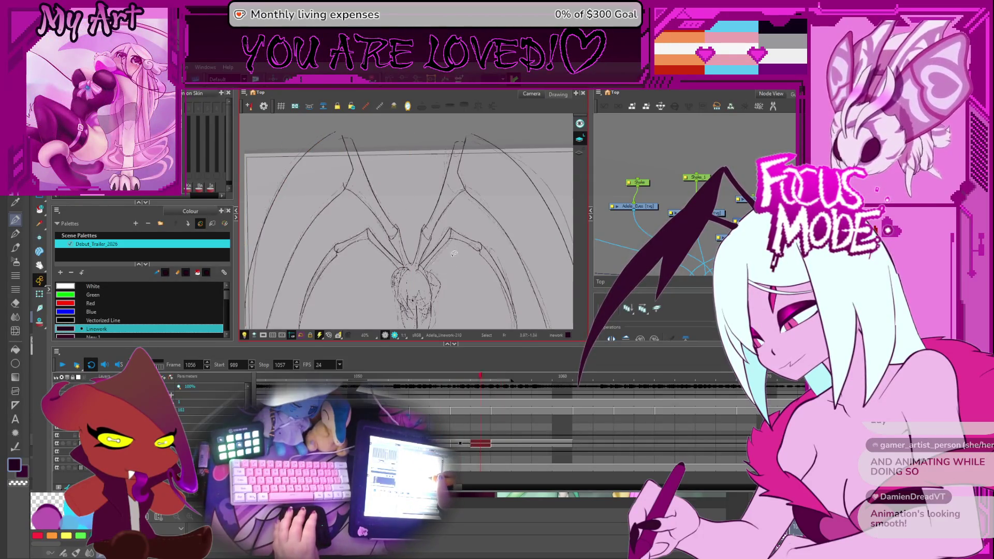
Set the playback range to frames 1162–1238 and play it back
key("2")
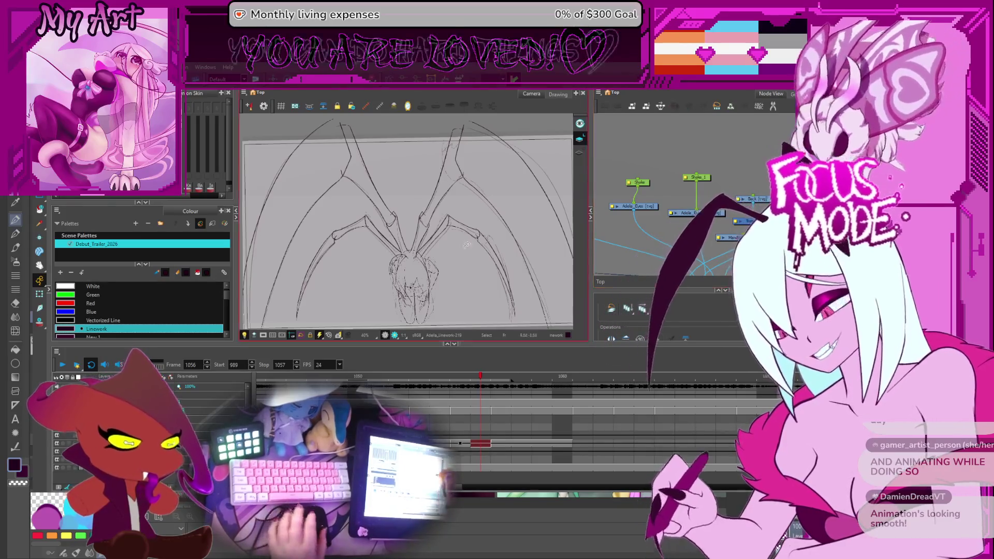
key("1")
key("ctrl+alt")
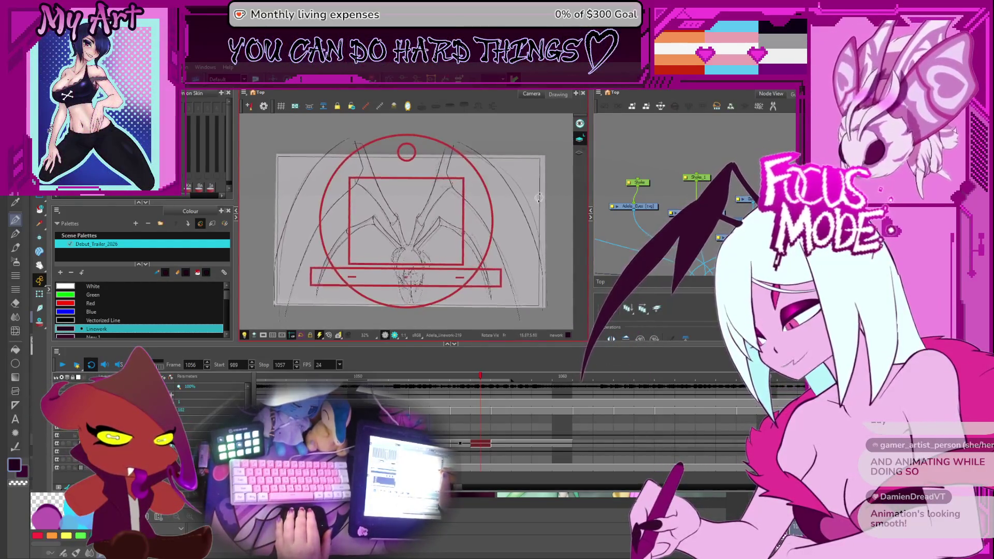
key("2")
scroll(479, 409, "down", 3)
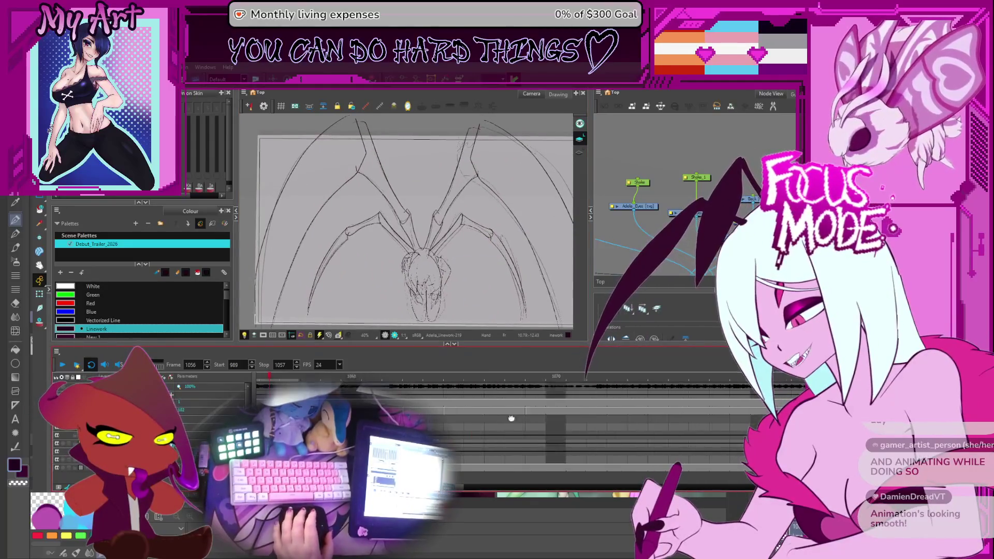
scroll(437, 392, "up", 3)
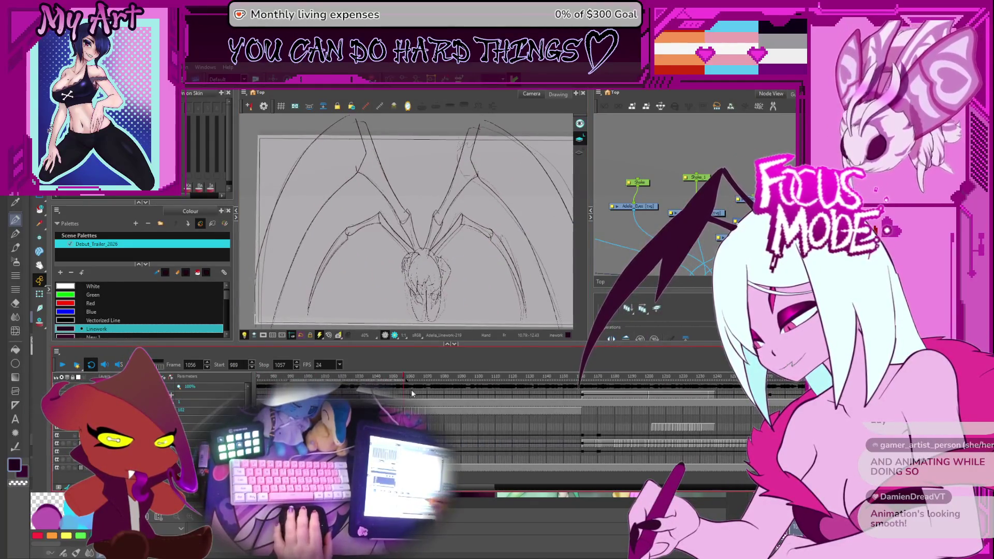
left_click(408, 381)
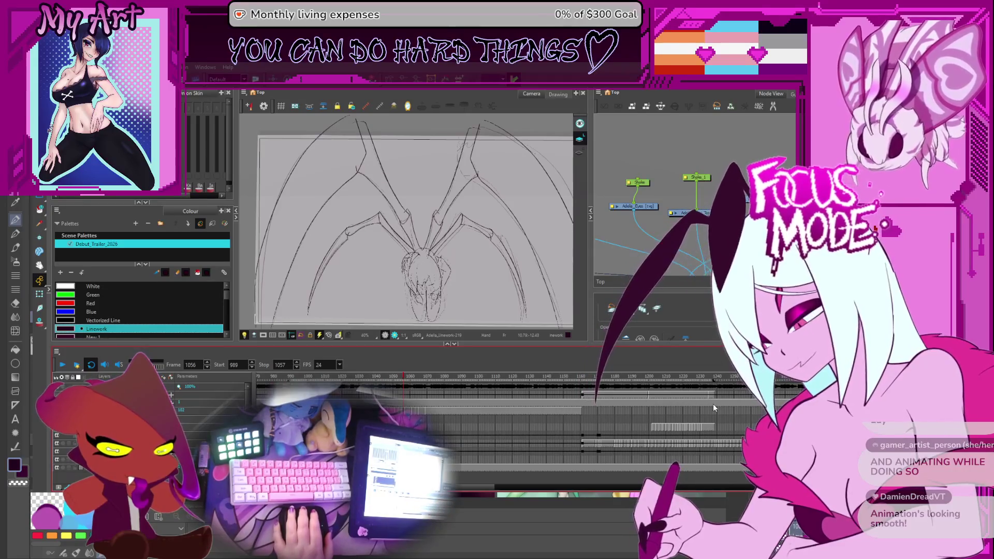
left_click(605, 381)
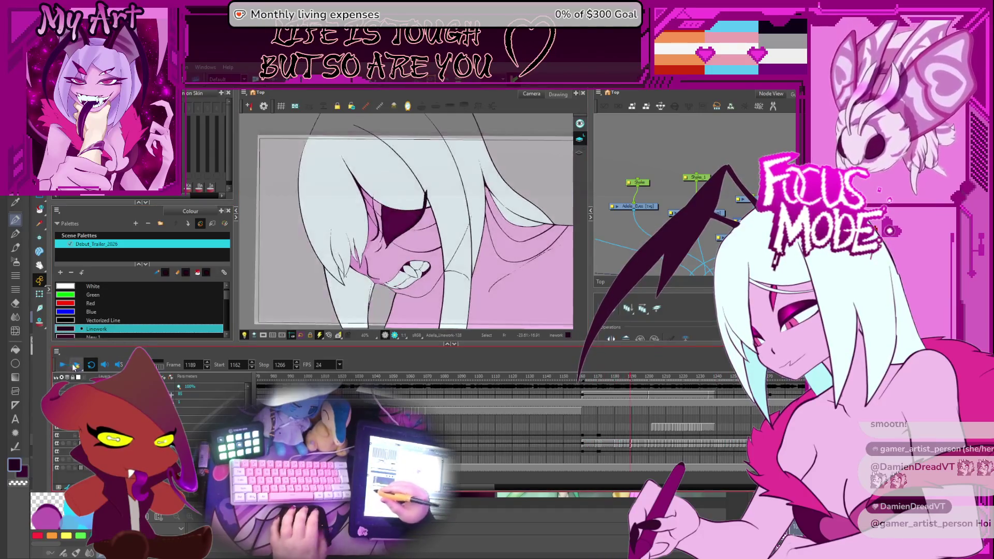
Stop playback of the close-up frames and return to the spider sketch frames
left_click(465, 382)
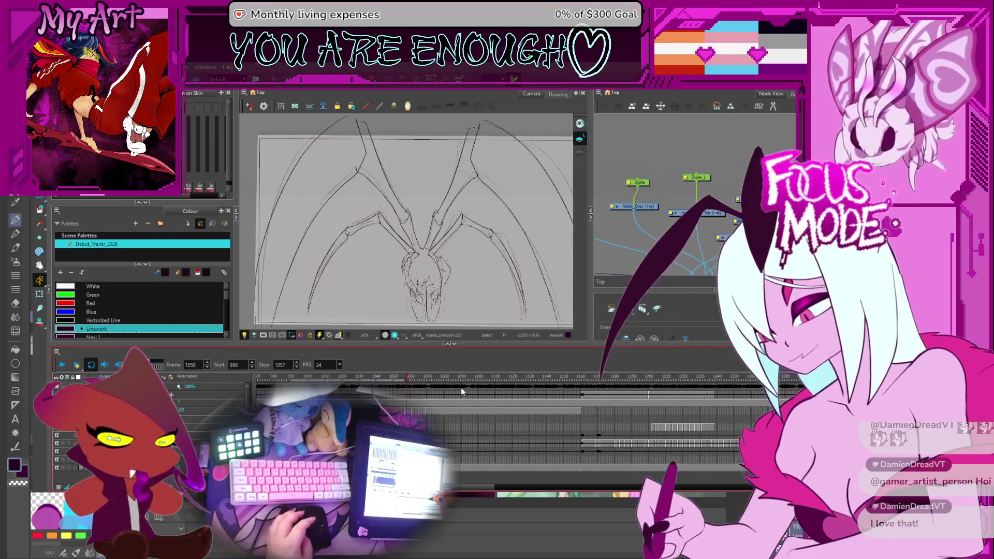
Zoom into the timeline and flip between frame 1056 and its neighbours to compare the legs
key("2")
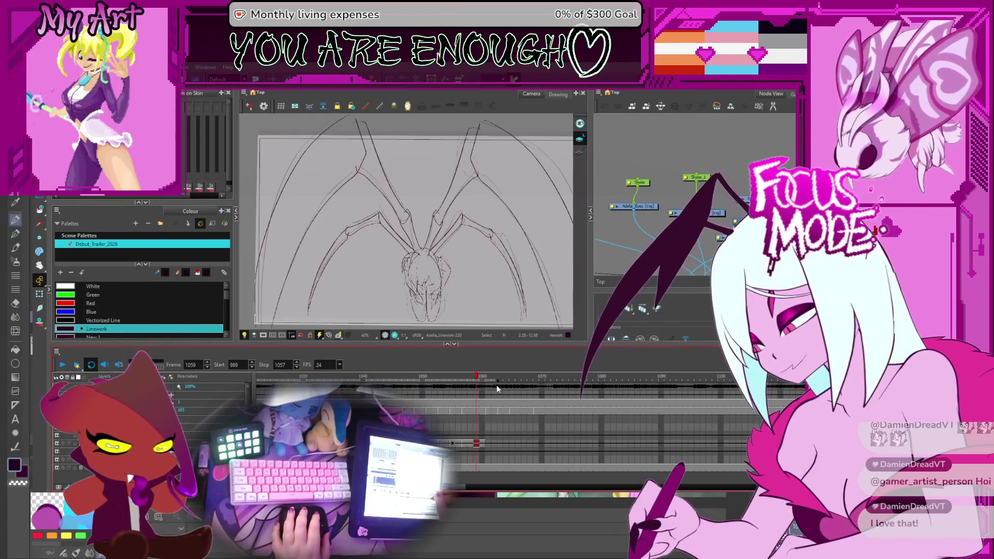
key("2")
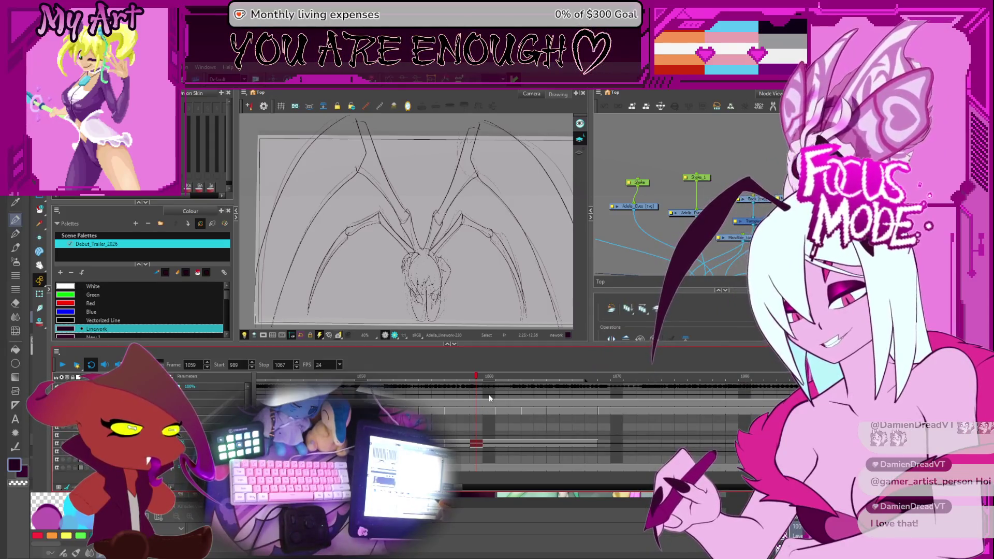
key("comma")
key("comma")
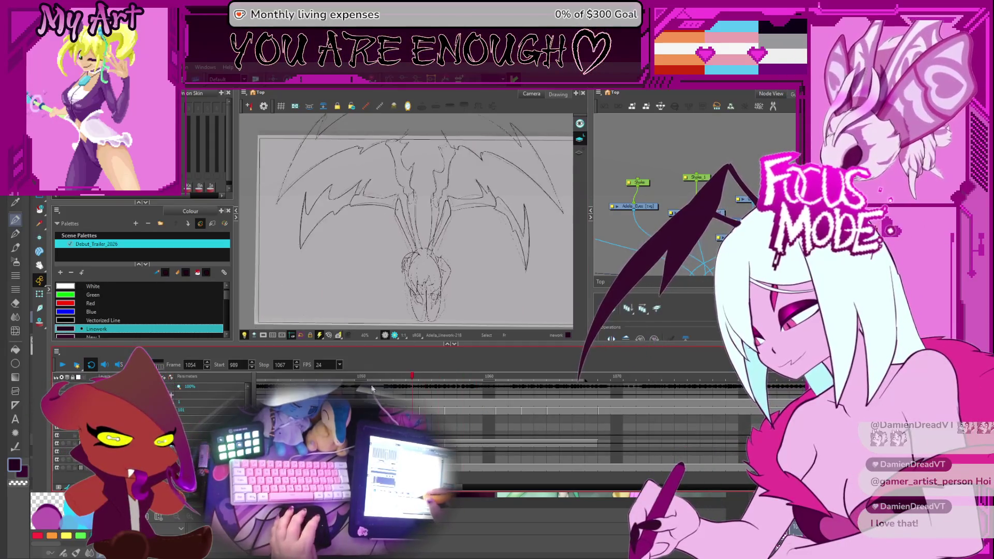
key("period")
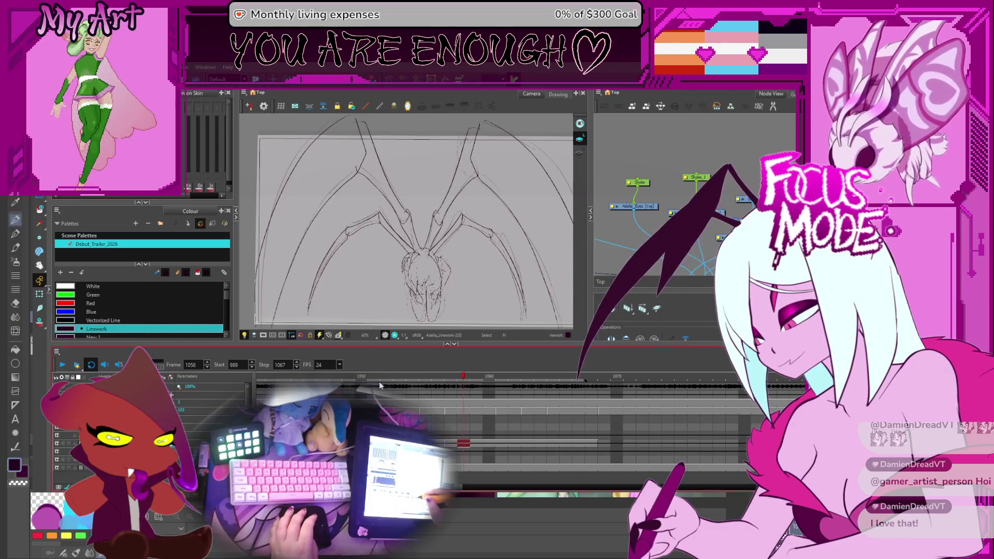
key("comma")
key("period")
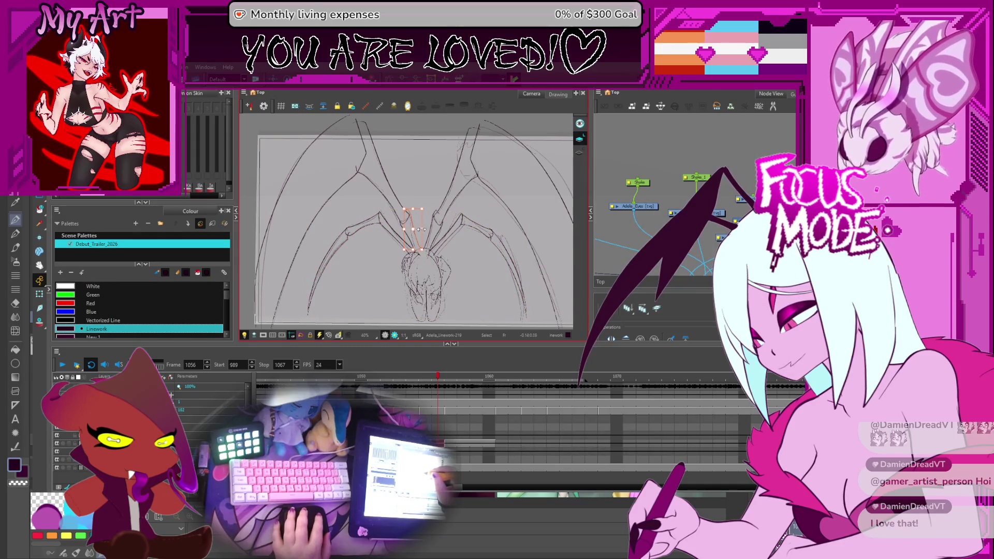
Lasso and adjust the spider's lower leg strokes on frame 1056, then deselect them
left_click_drag(466, 264, 506, 237)
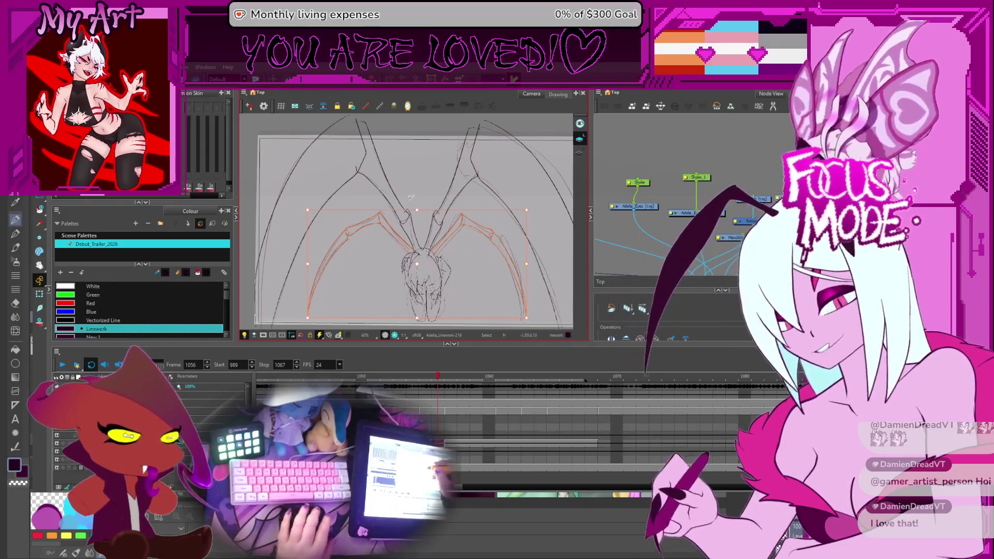
key("Escape")
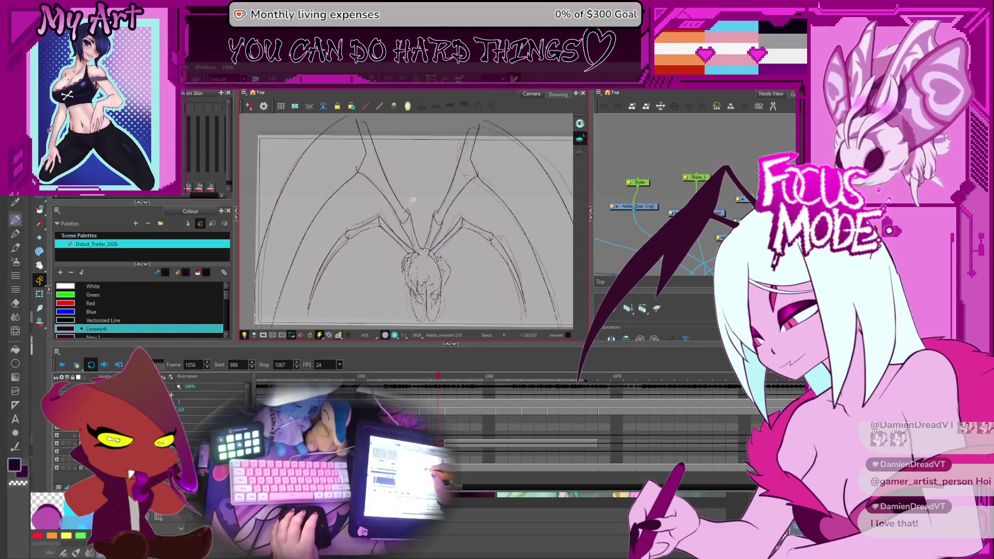
Reshape the long upper leg strokes and the strokes near the body, flipping to the neighbouring frame to compare
key("period")
scroll(385, 152, "down", 1)
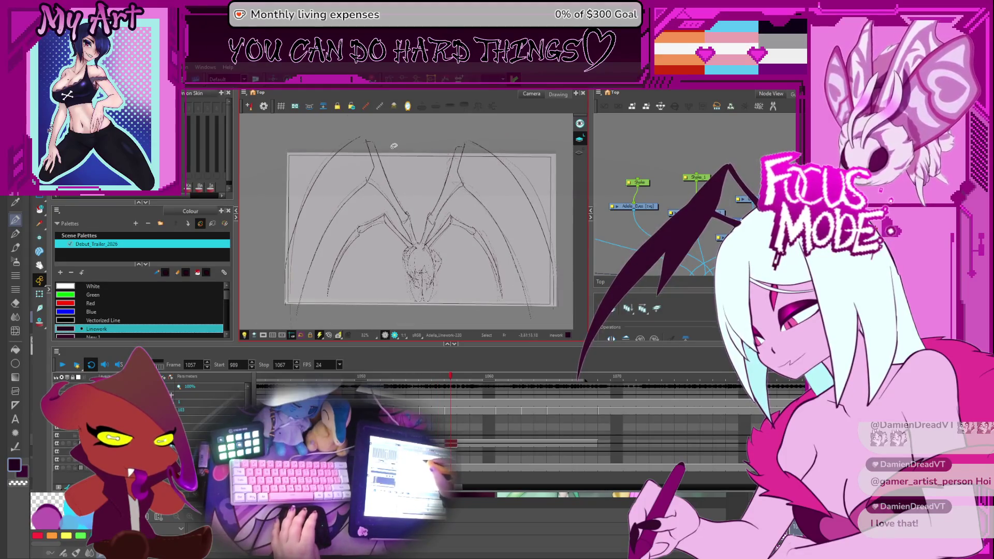
left_click_drag(327, 141, 400, 218)
key("ctrl+a")
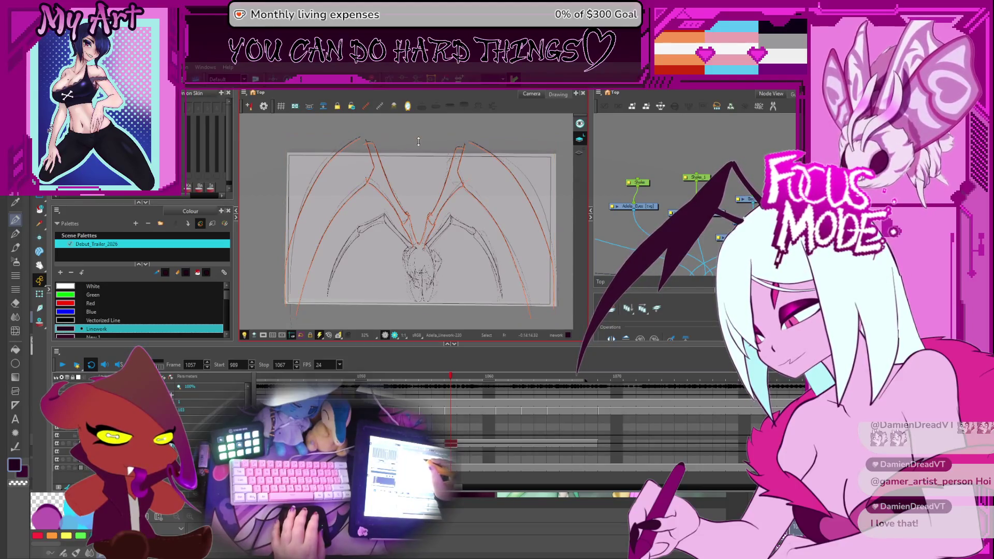
scroll(436, 216, "up", 2)
scroll(436, 216, "up", 1)
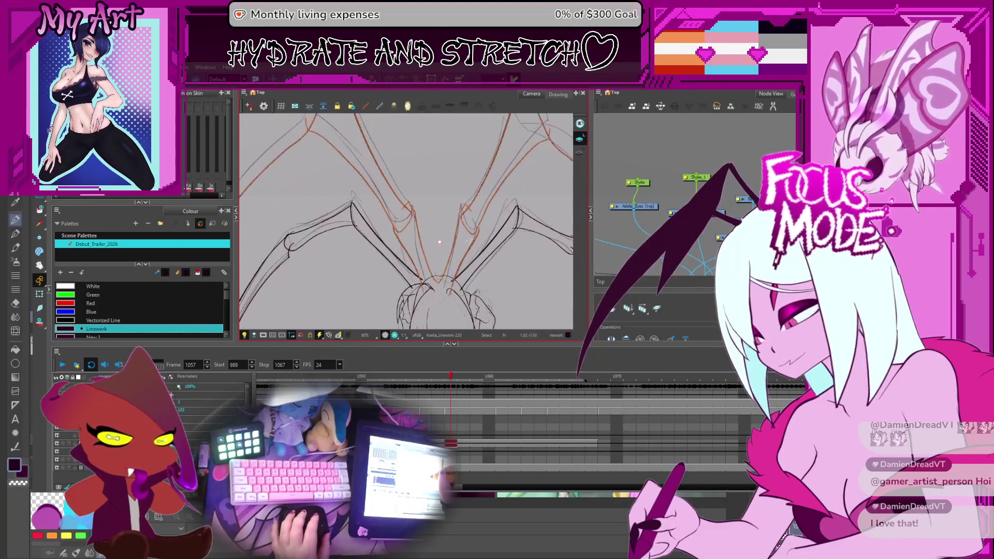
left_click(435, 295)
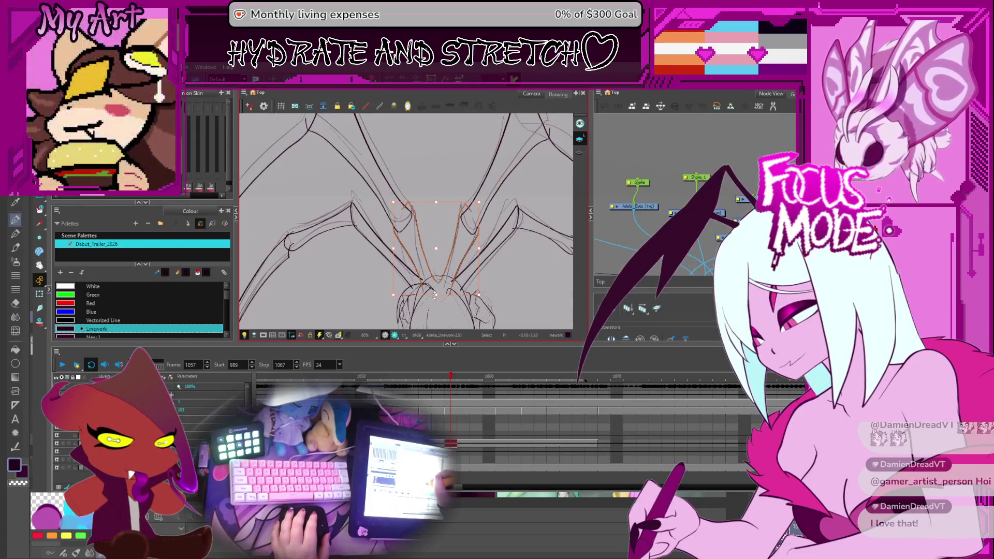
scroll(443, 308, "down", 1)
scroll(443, 307, "down", 1)
scroll(442, 307, "down", 1)
key("comma")
key("period")
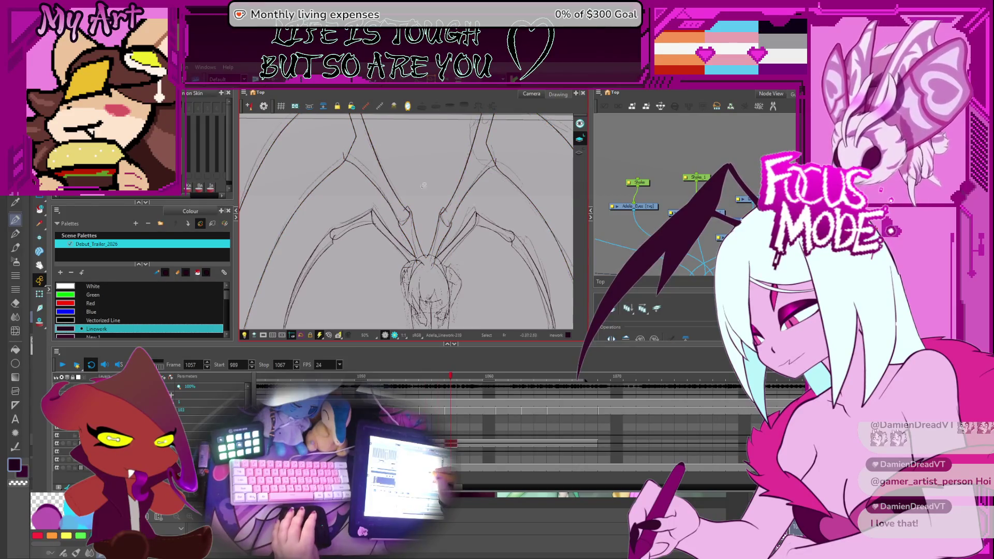
key("Escape")
scroll(414, 170, "down", 1)
Adjust the upper leg strokes again and check them against the surrounding frames
left_click_drag(410, 142, 410, 223)
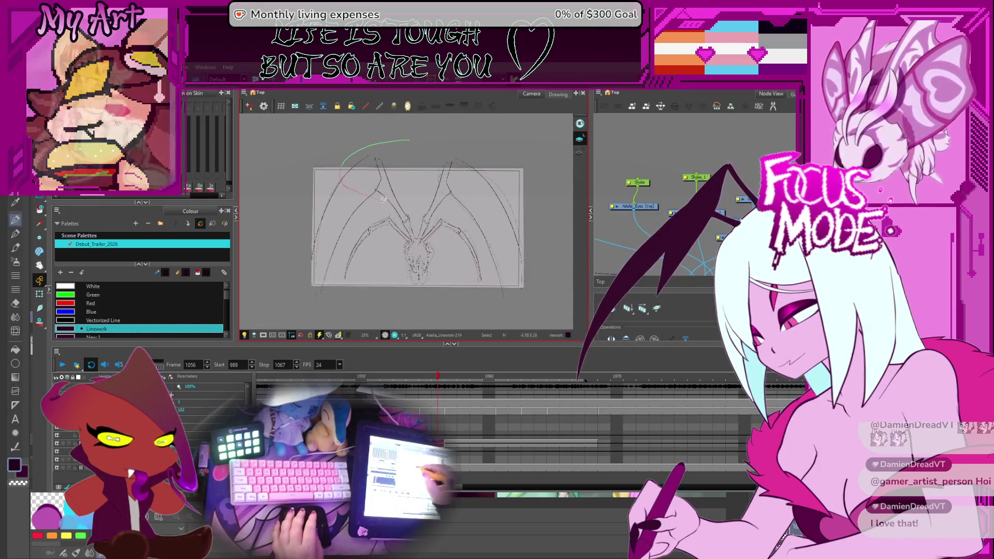
scroll(426, 155, "up", 1)
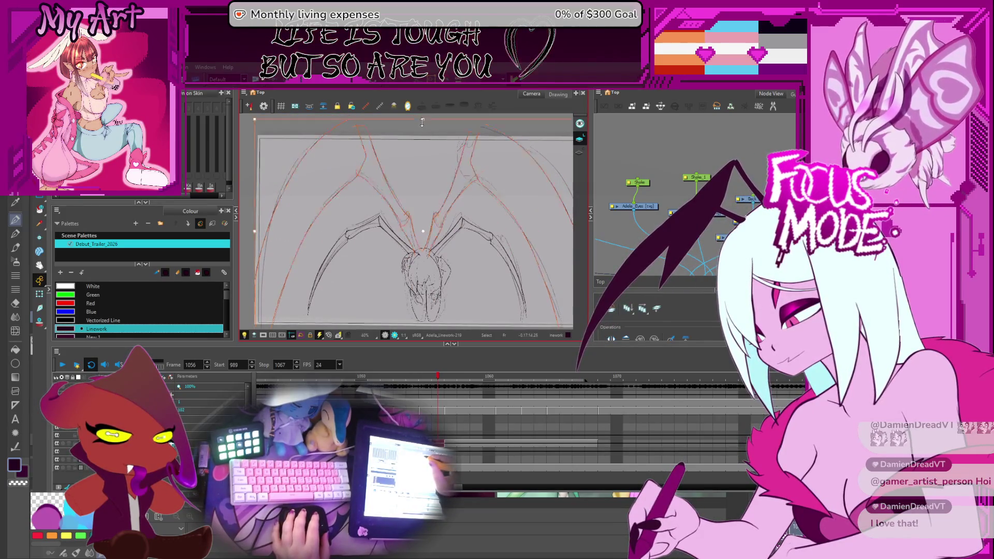
scroll(427, 232, "up", 1)
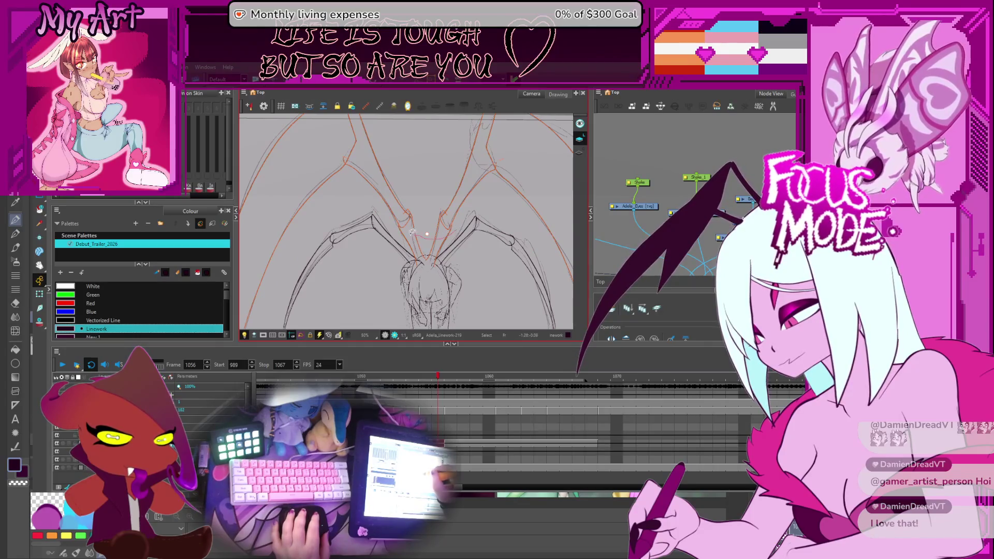
scroll(414, 232, "up", 2)
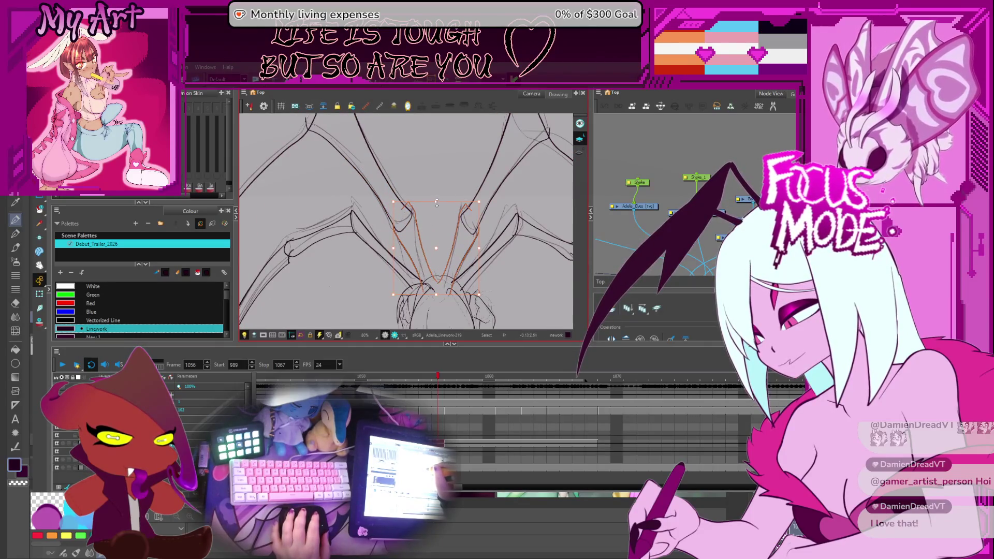
key("period")
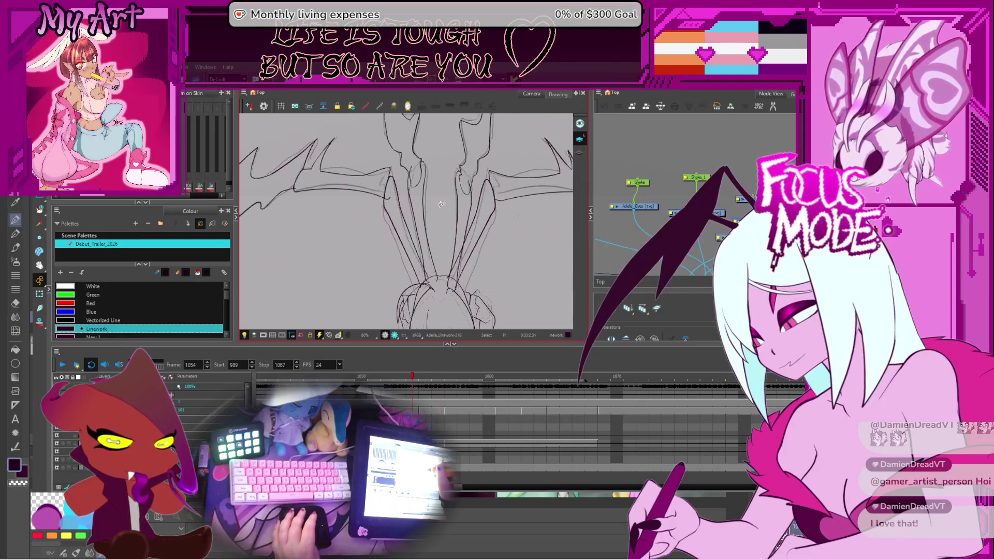
key("comma")
key("comma")
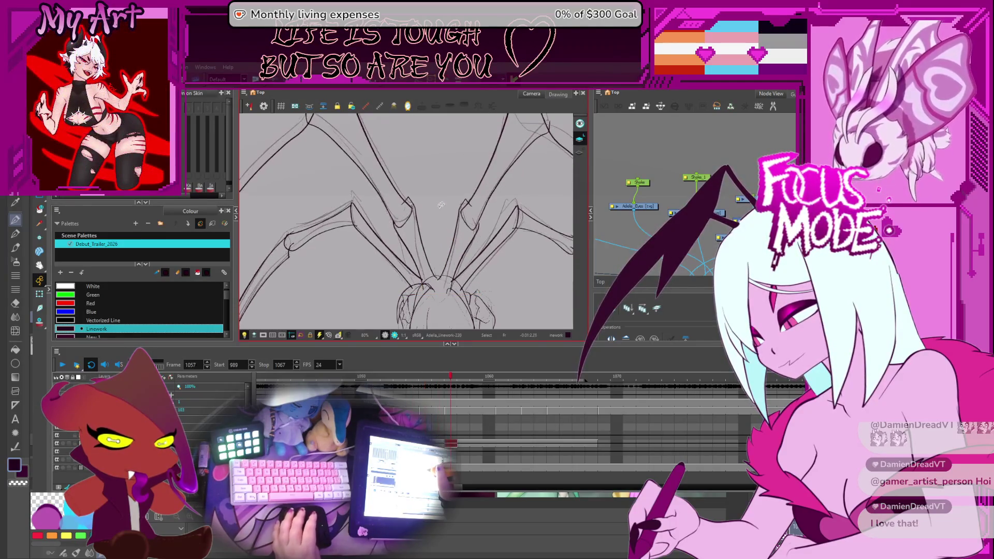
scroll(436, 194, "down", 3)
key("period")
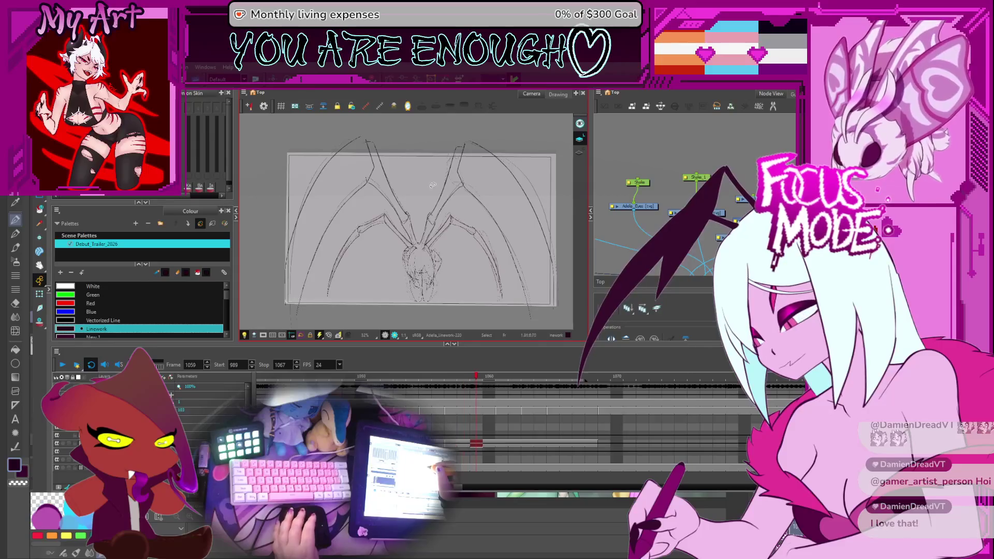
Step back and forth on the timeline until frame 1061 is current
key("period")
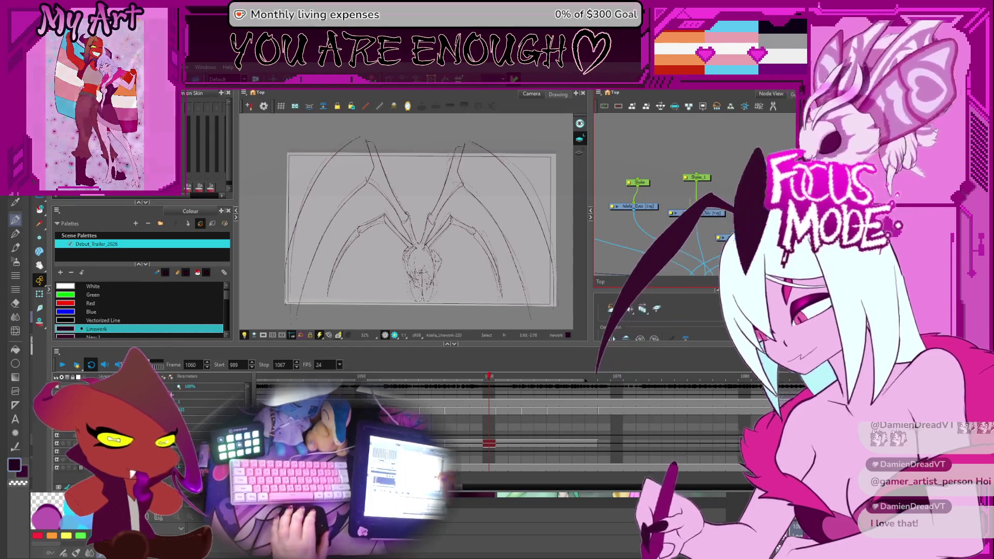
scroll(466, 249, "up", 1)
scroll(466, 248, "up", 1)
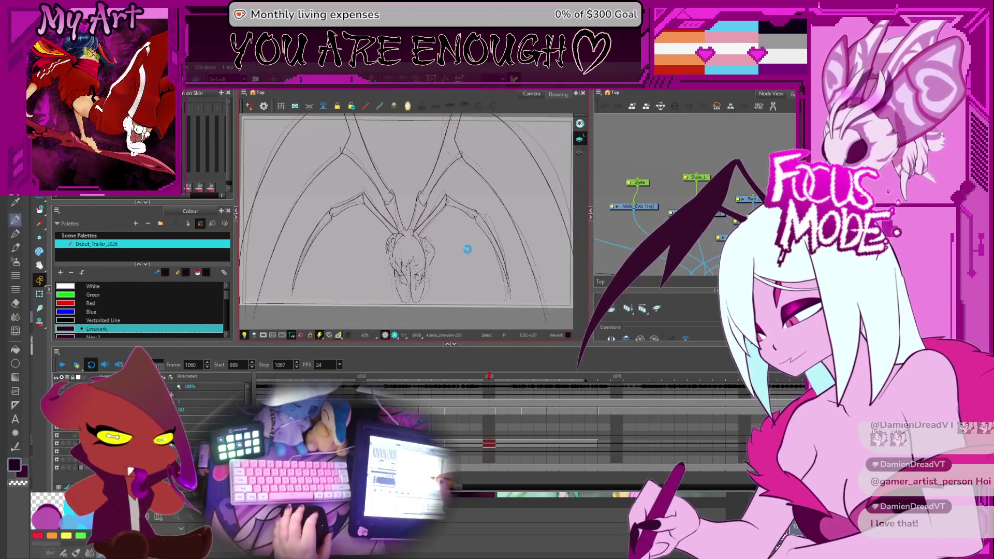
key("comma")
key("comma")
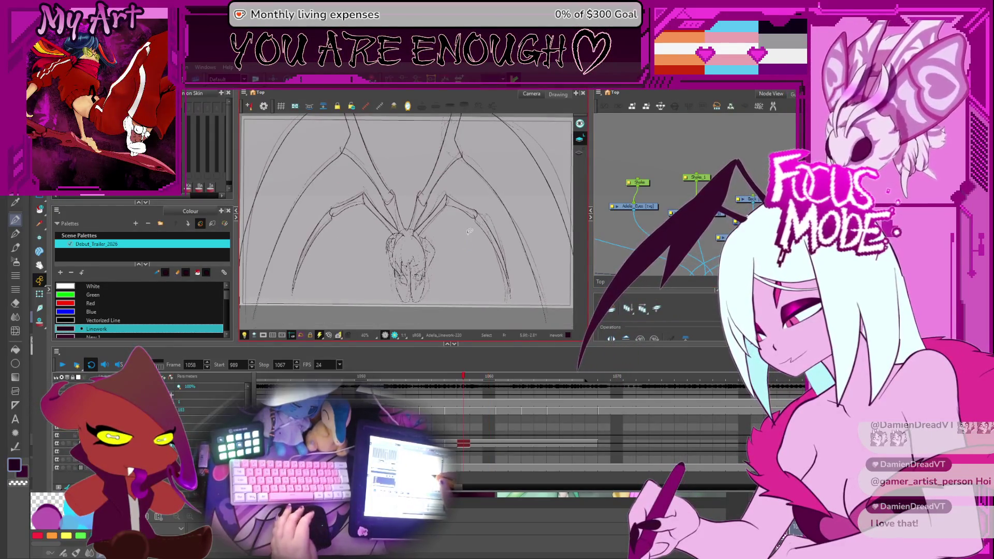
key("period")
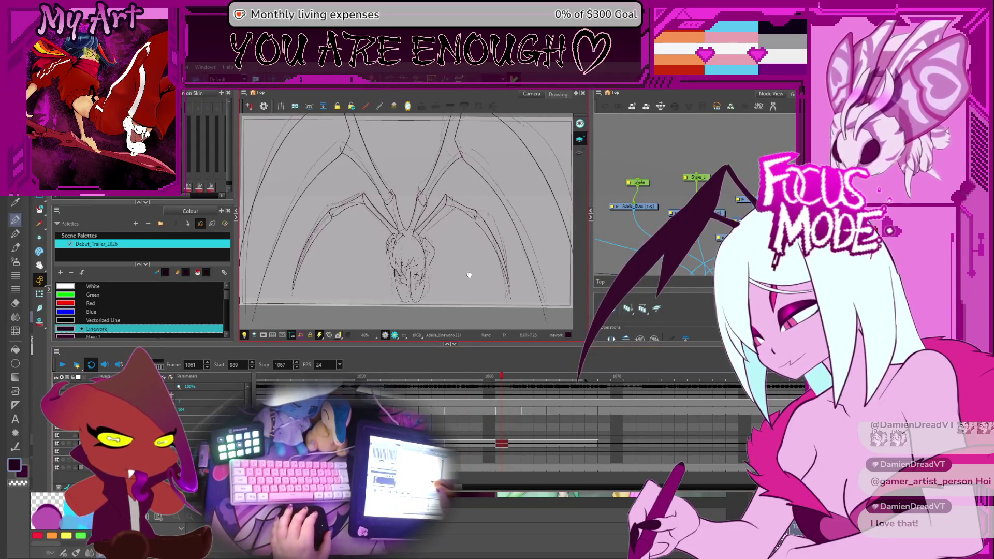
Reshape the long left leg arc and the upper left leg stroke on frame 1061
left_click_drag(469, 233, 509, 276)
left_click_drag(464, 191, 465, 214)
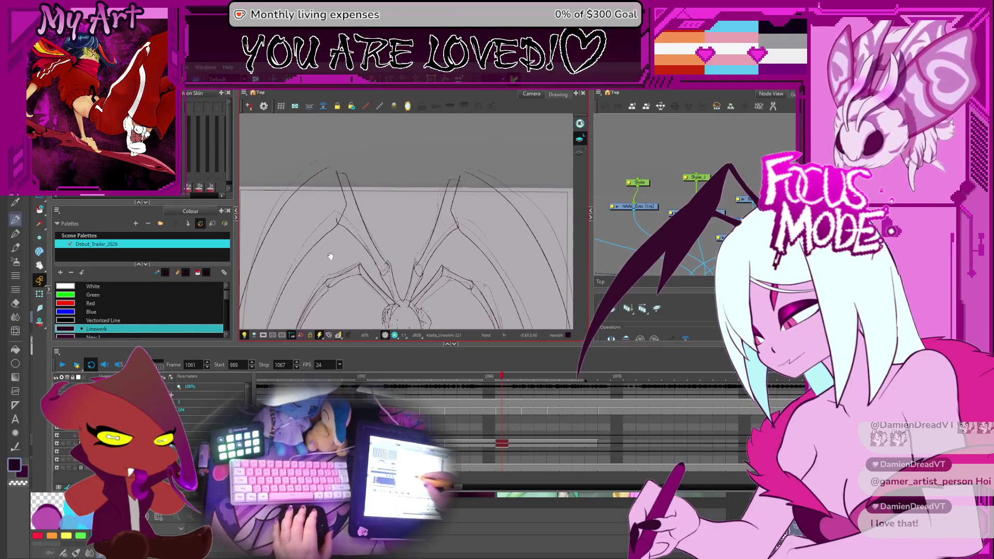
left_click(362, 199)
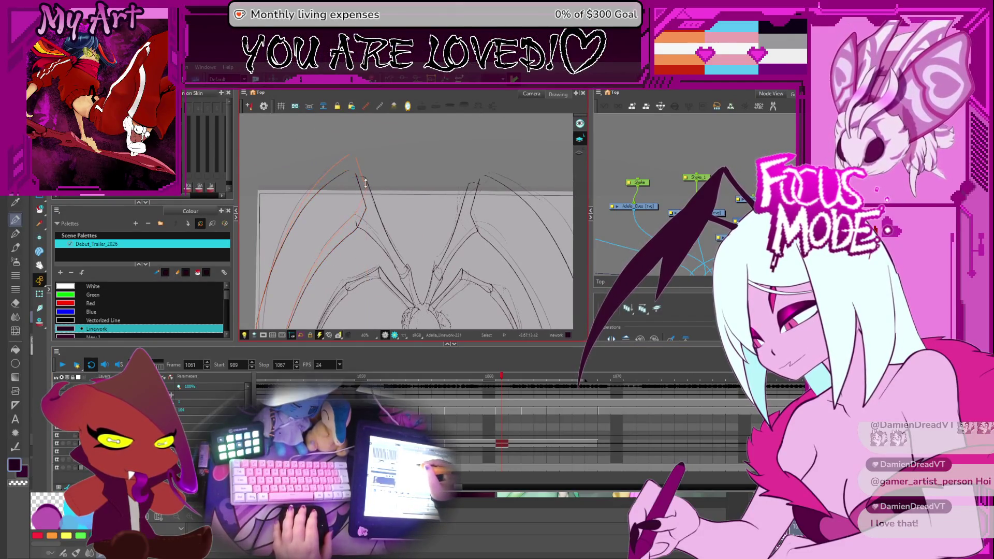
scroll(364, 182, "down", 1)
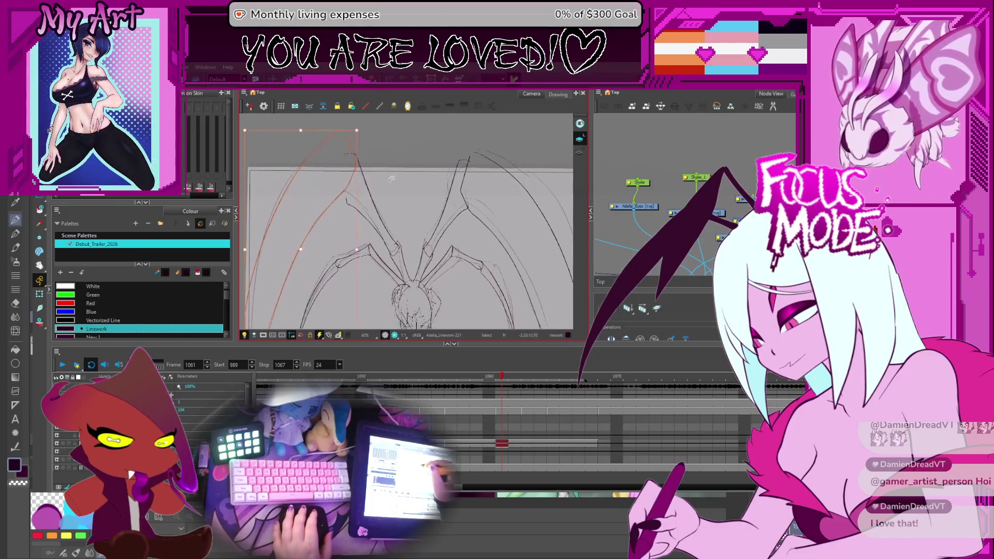
scroll(364, 218, "up", 1)
left_click_drag(373, 233, 397, 205)
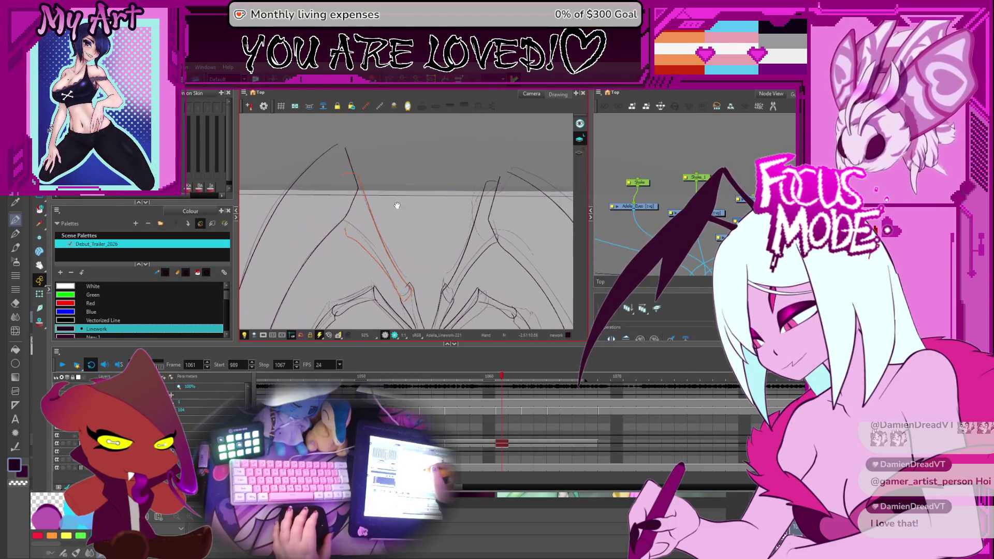
left_click(370, 211)
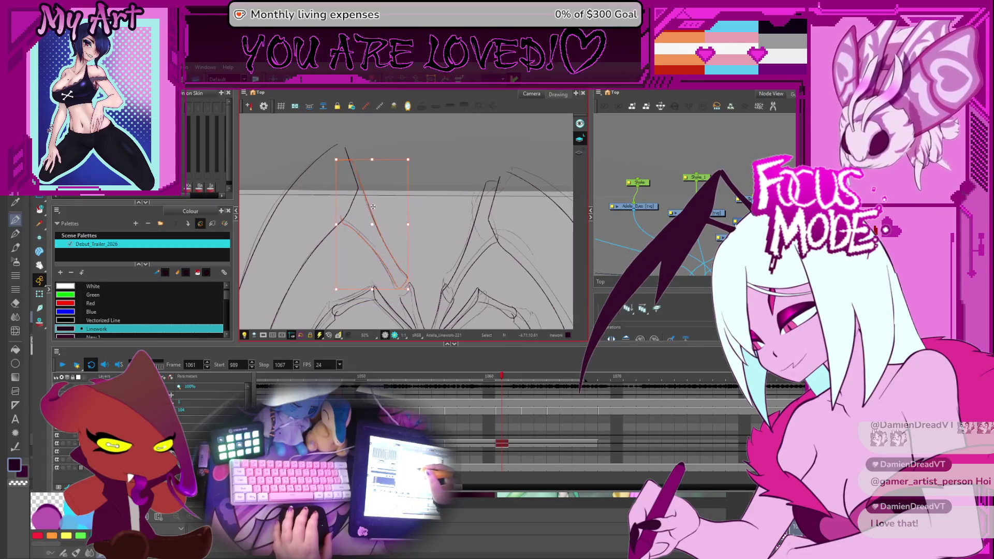
left_click_drag(409, 280, 413, 214)
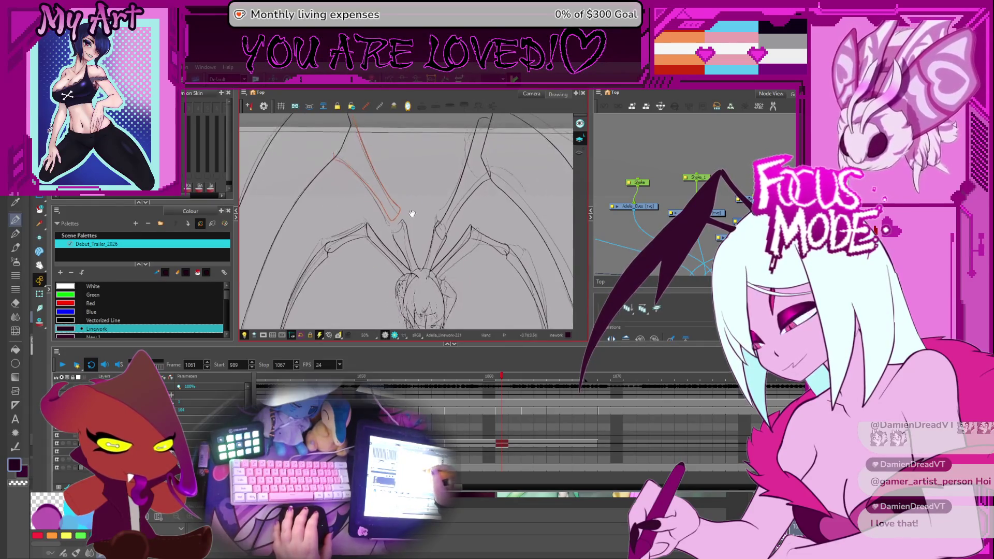
key("Escape")
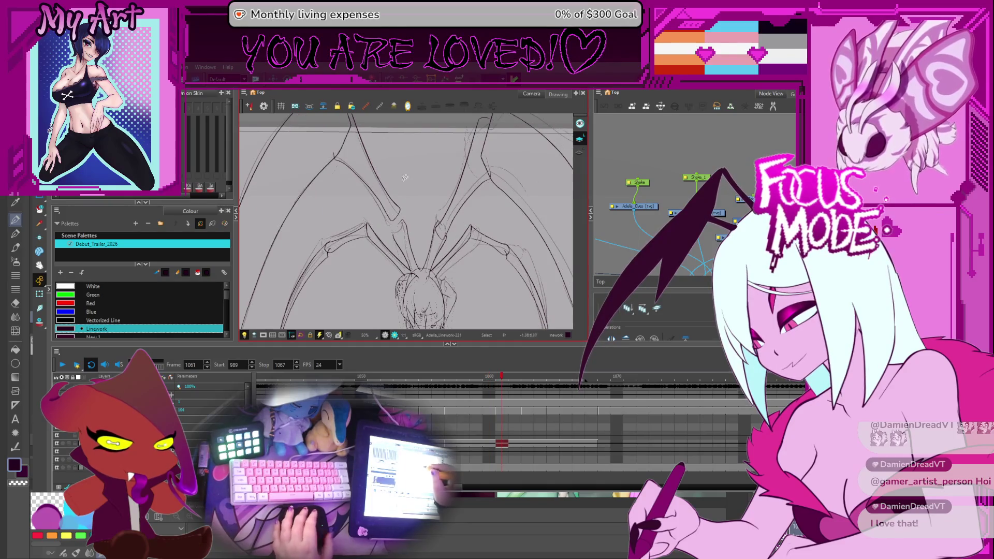
Adjust a left leg stroke around the joints, deselect and check the motion on the next frame
left_click_drag(405, 177, 407, 218)
left_click(408, 220)
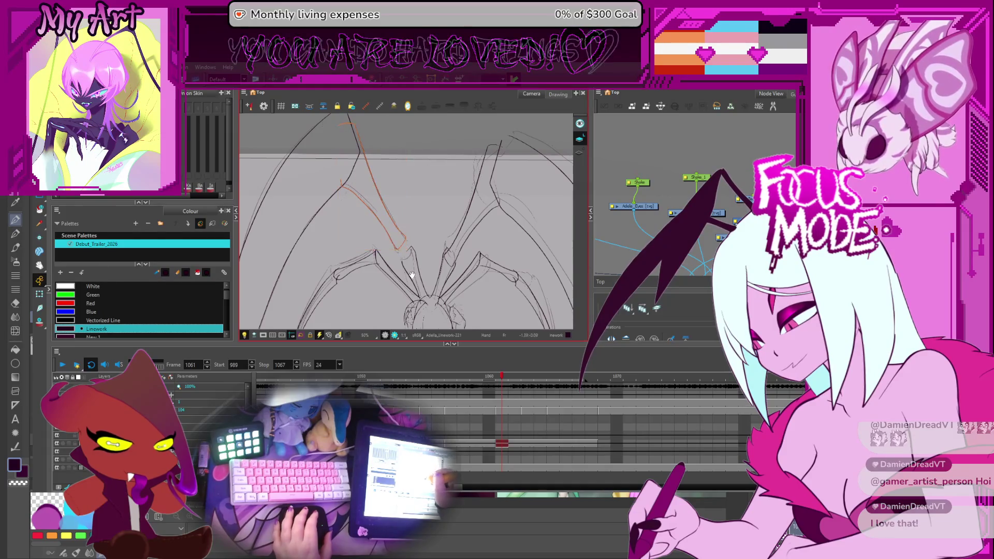
left_click_drag(406, 245, 410, 233)
scroll(427, 239, "up", 2)
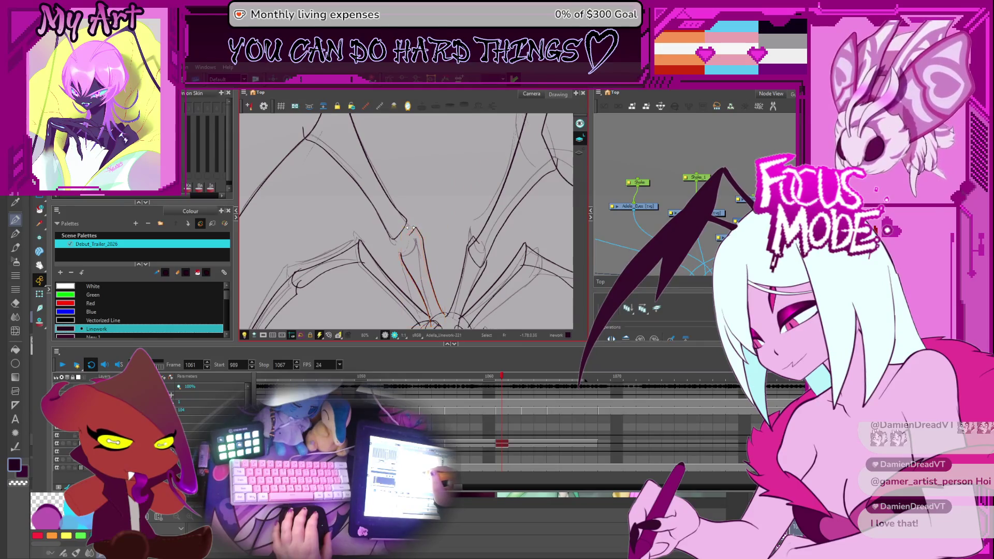
left_click_drag(417, 252, 404, 243)
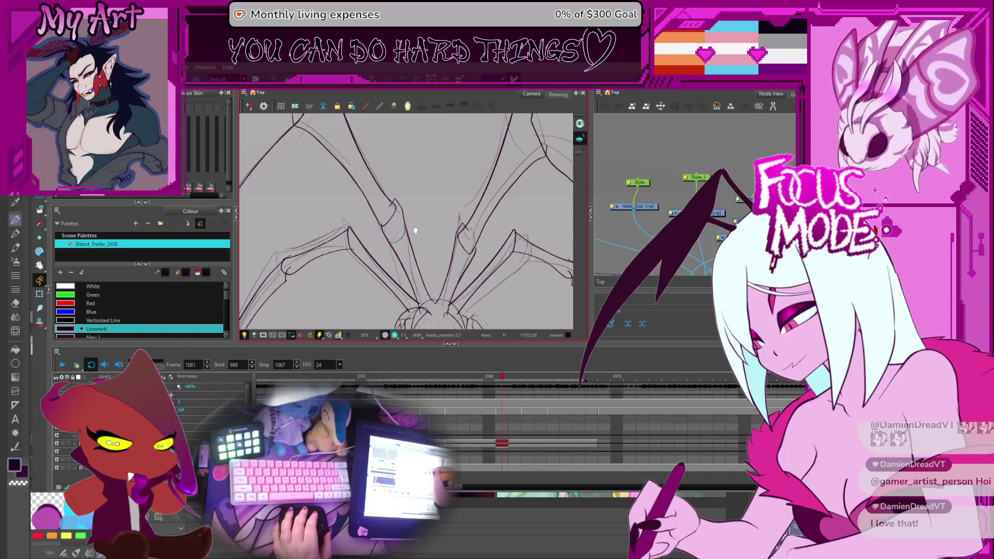
scroll(416, 230, "down", 2)
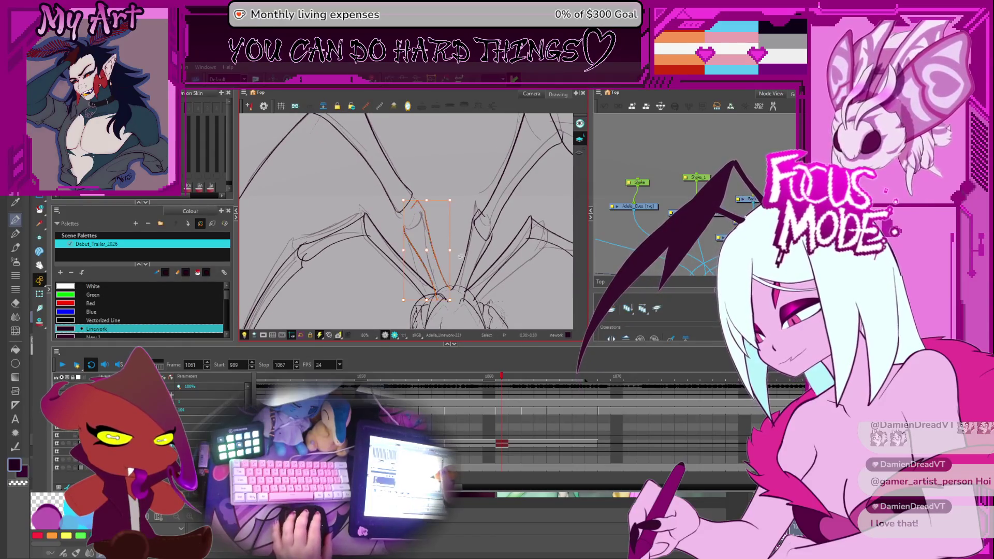
scroll(437, 208, "down", 2)
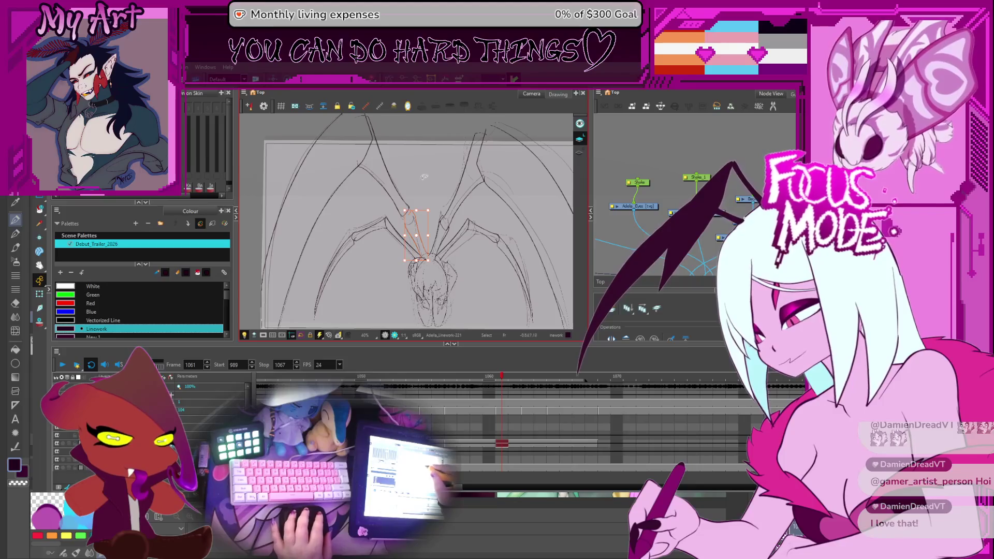
key("Escape")
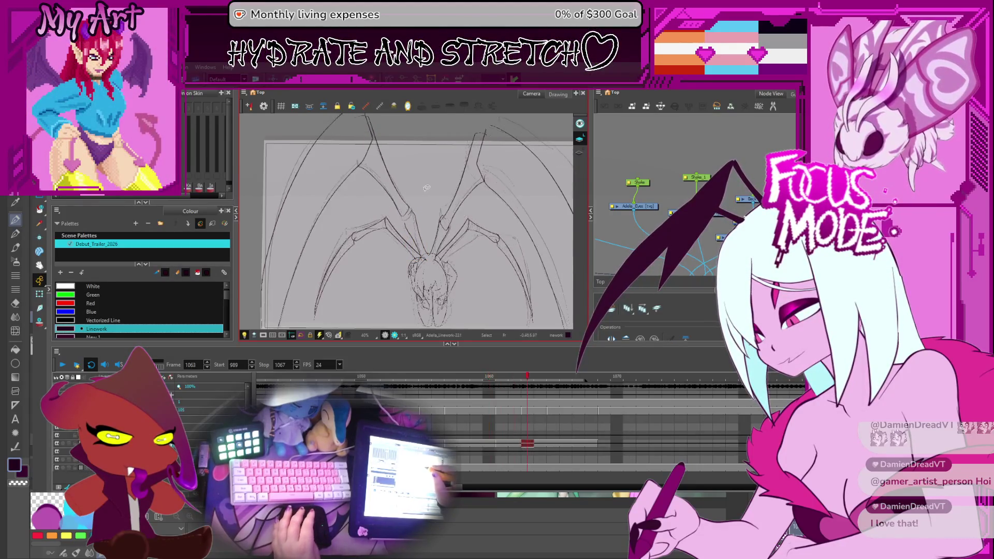
key("period")
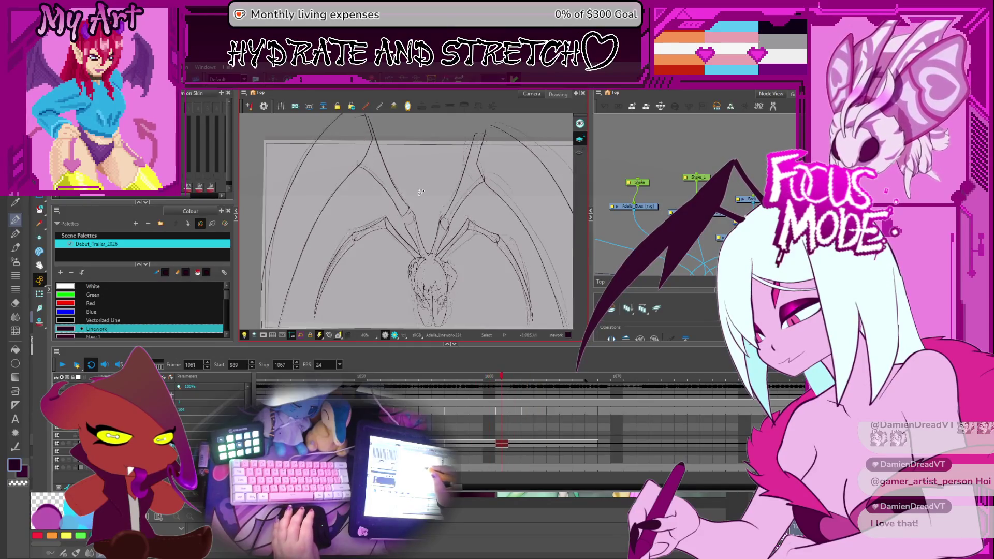
scroll(410, 199, "up", 2)
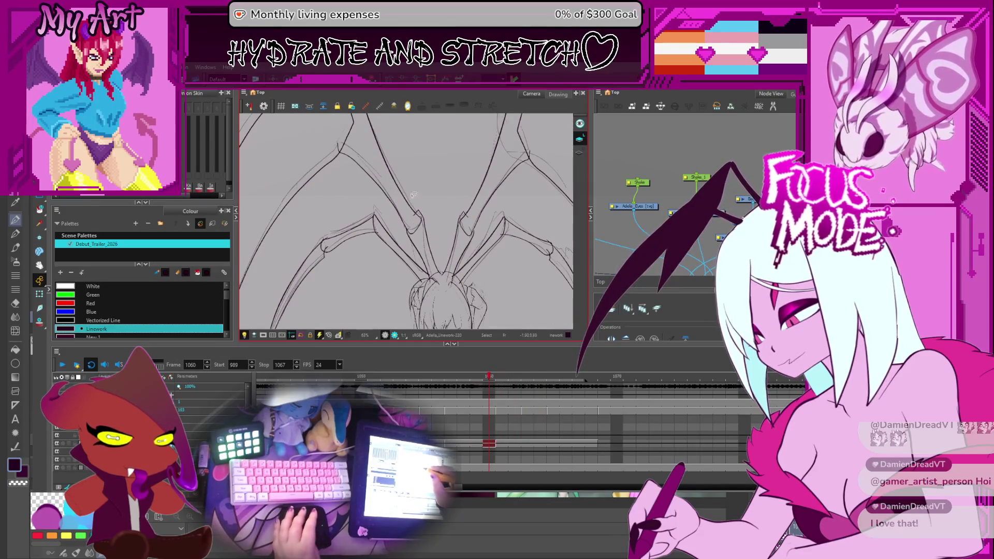
Tighten the upper and lower left leg strokes, comparing against the previous frame
left_click(412, 193)
mouse_move(415, 209)
left_mouse_down()
mouse_move(420, 223)
mouse_move(424, 197)
mouse_move(420, 222)
left_mouse_up()
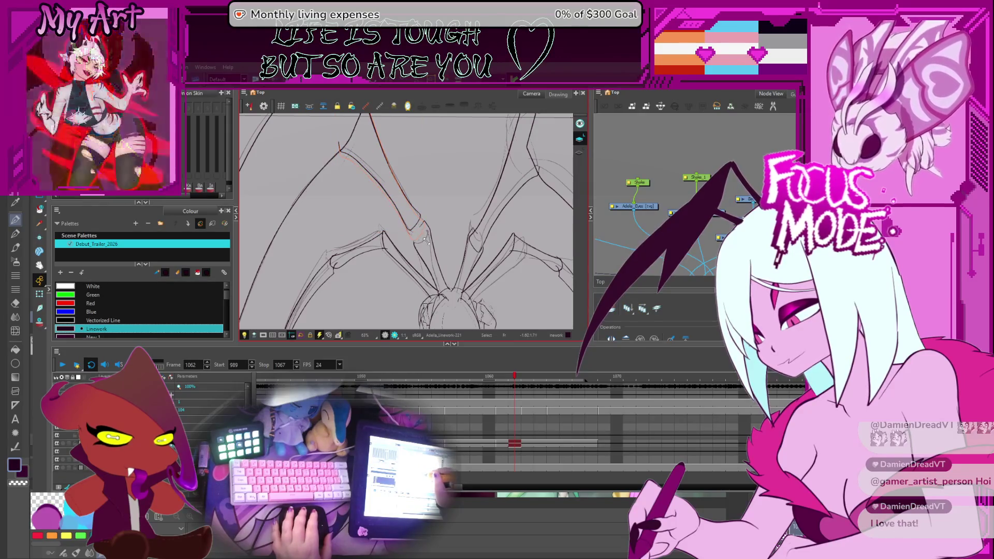
left_click_drag(440, 210, 443, 219)
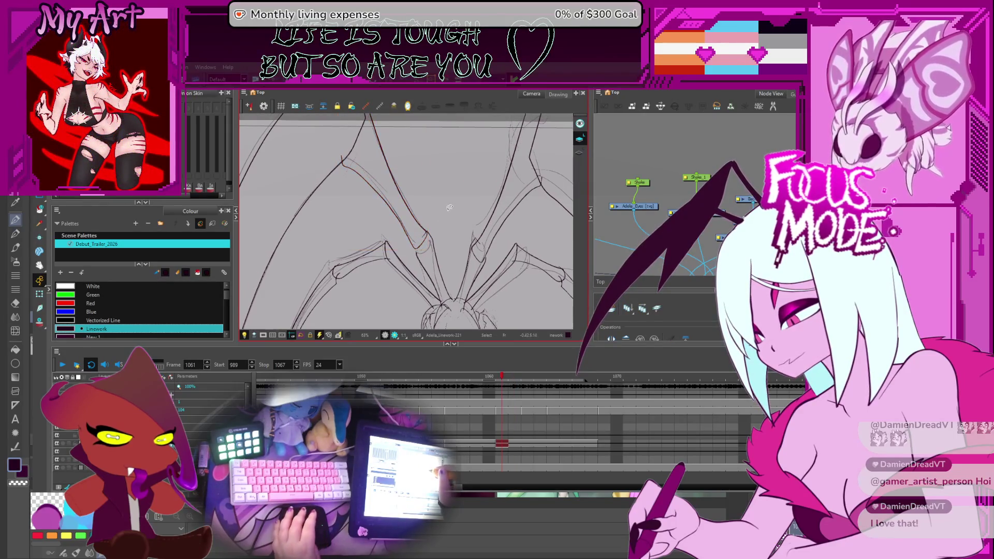
left_click(443, 239)
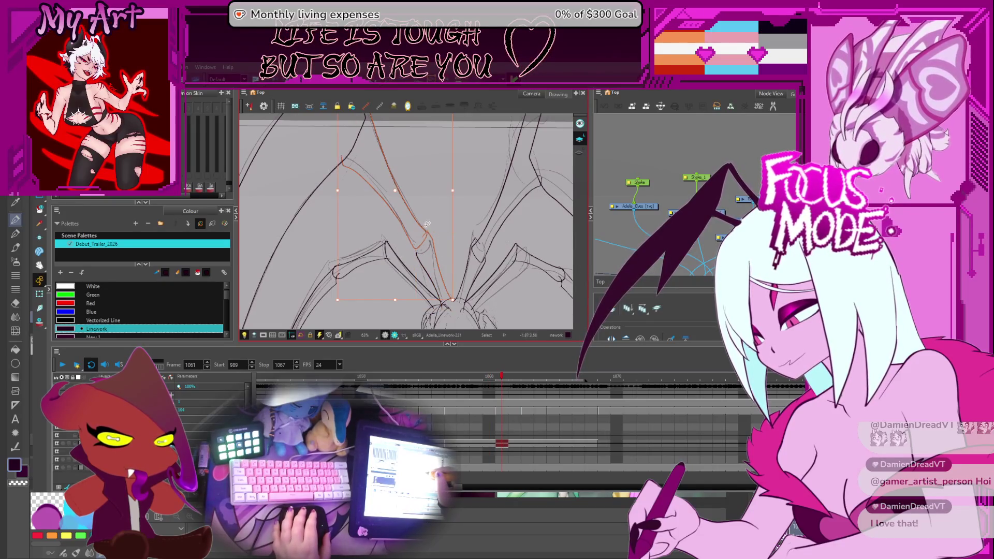
left_click(449, 240)
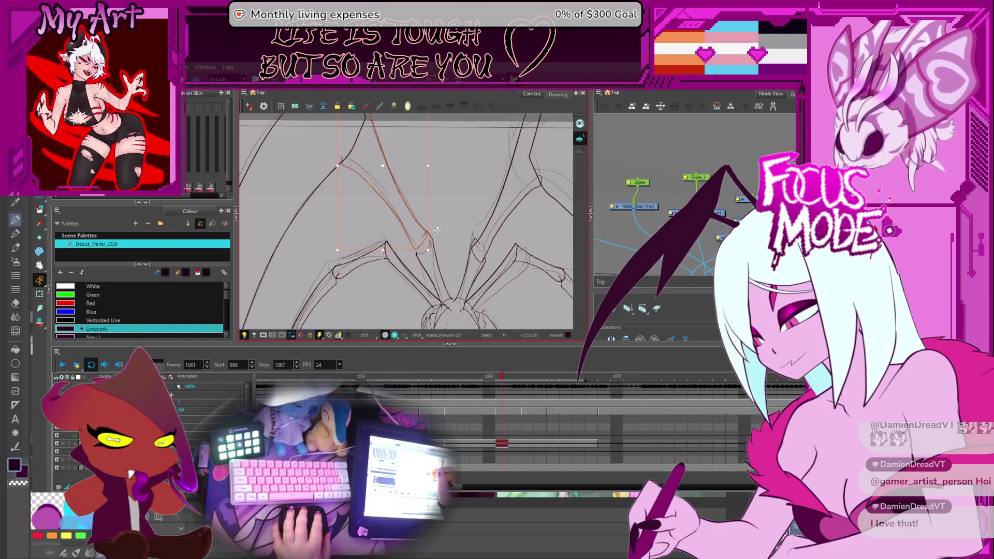
left_click(426, 233)
left_click(431, 233)
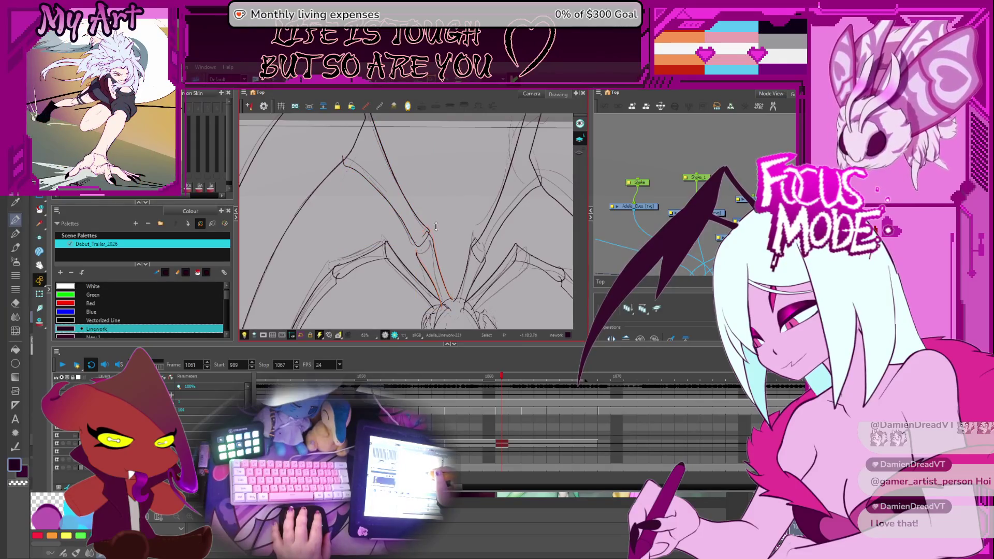
key("comma")
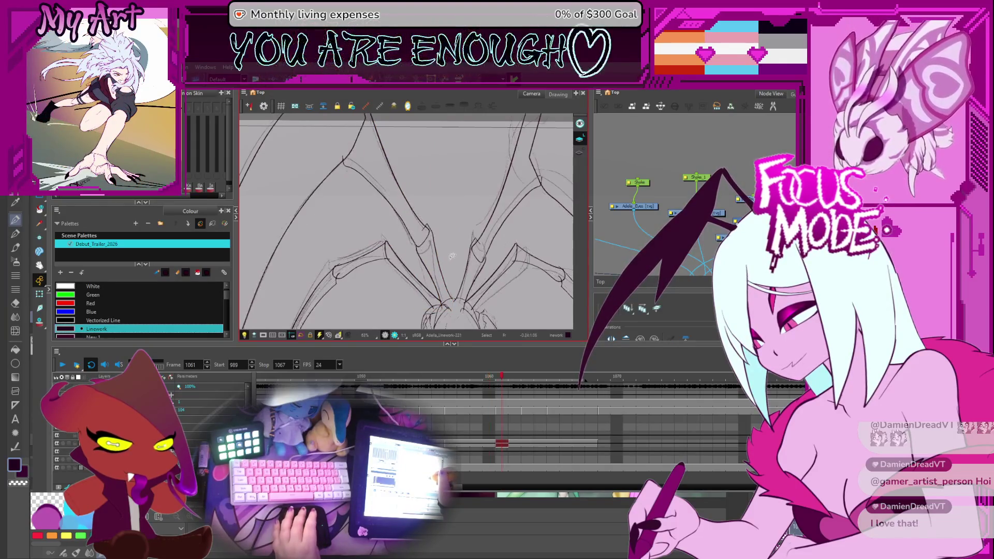
key("period")
scroll(435, 233, "up", 3)
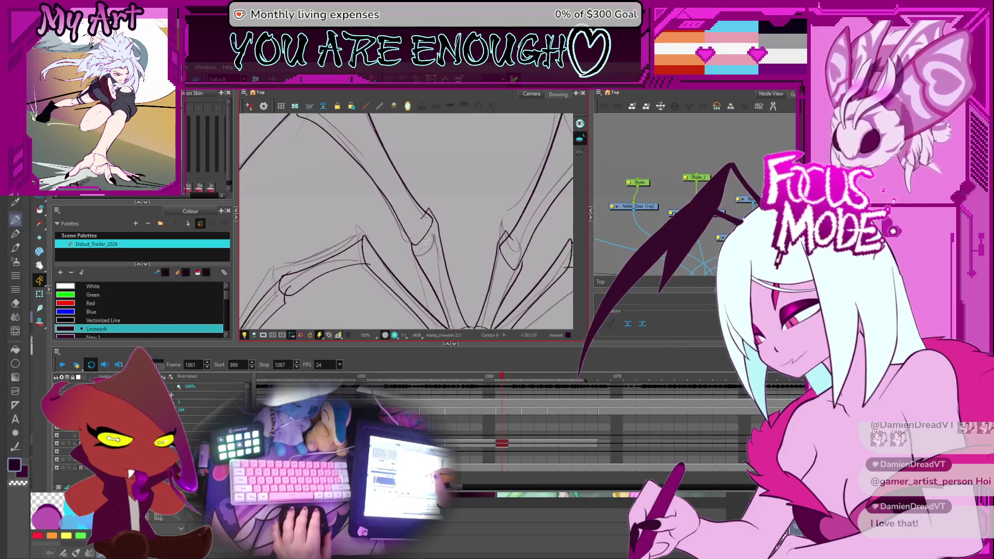
Adjust another leg stroke and compare it against frames 1060 and 1062
key("Escape")
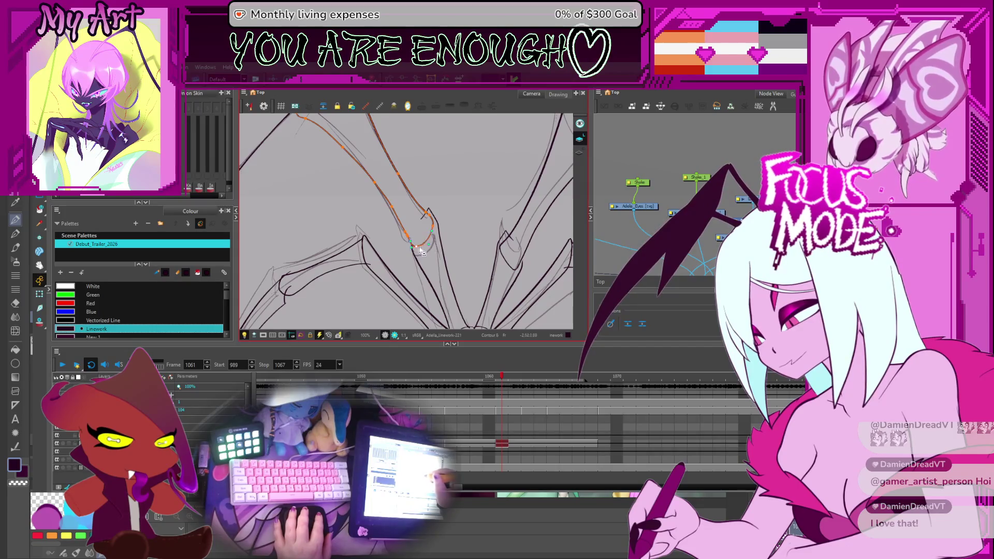
left_click(423, 234)
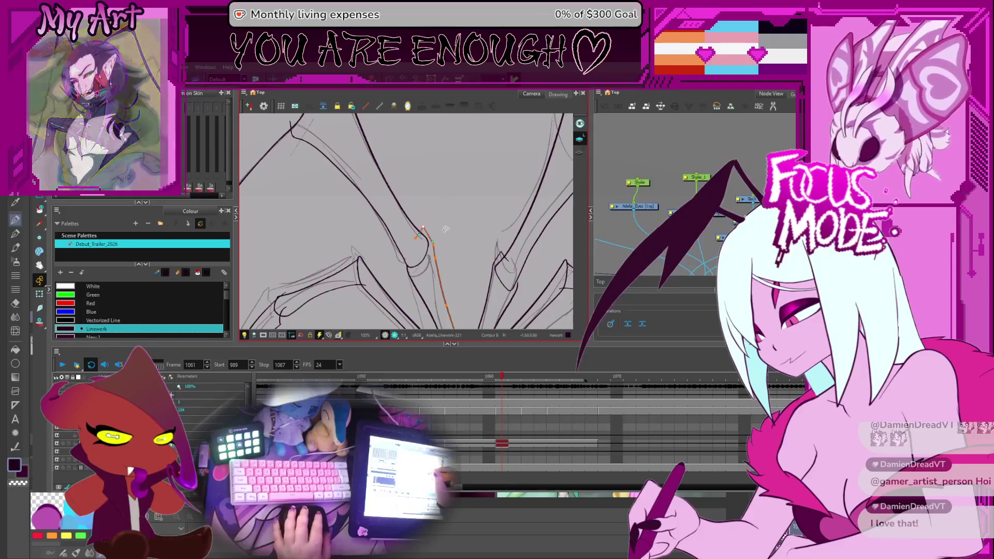
key("comma")
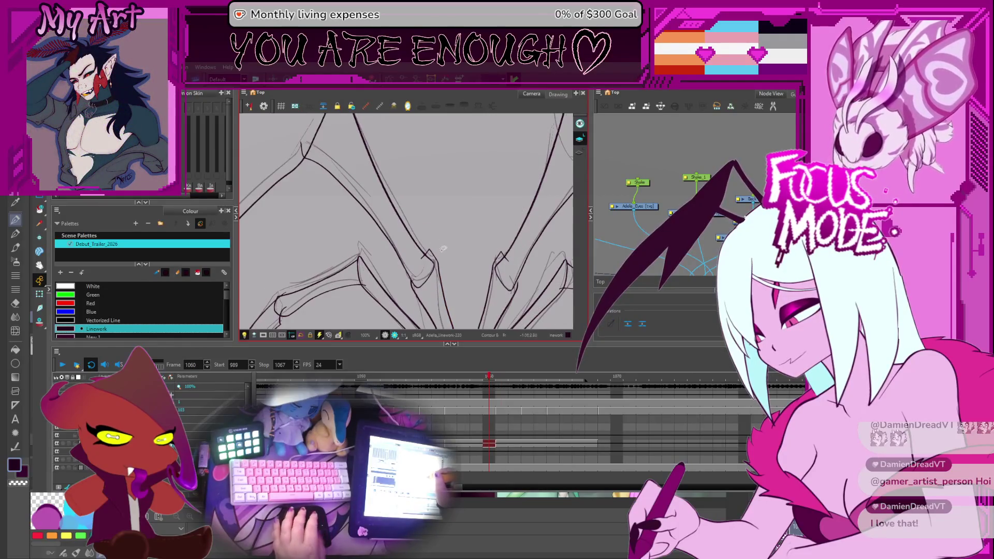
key("1")
key("period")
key("period")
key("period")
Check the redrawn leg close up against frame 1060, then view the whole spider on frame 1062
key("2")
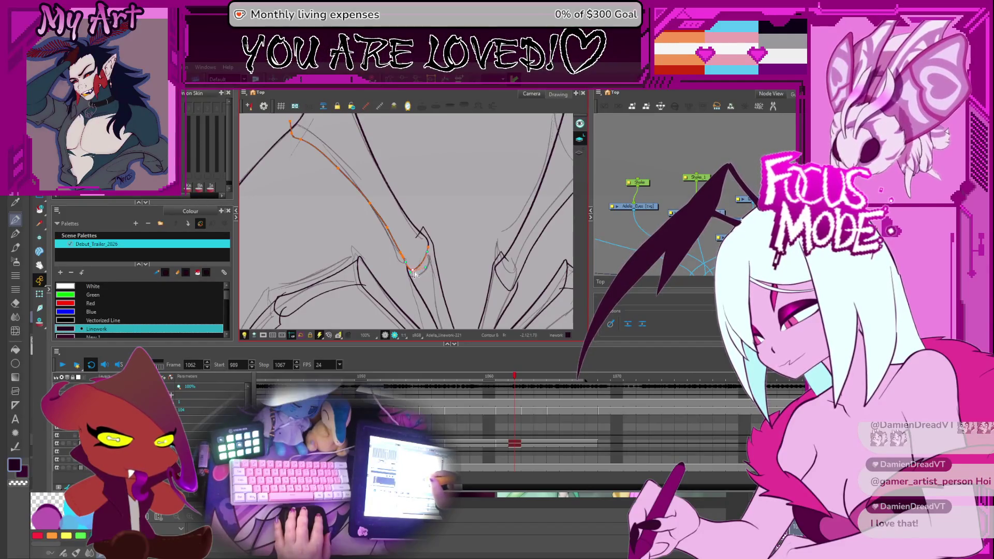
key("comma")
key("comma")
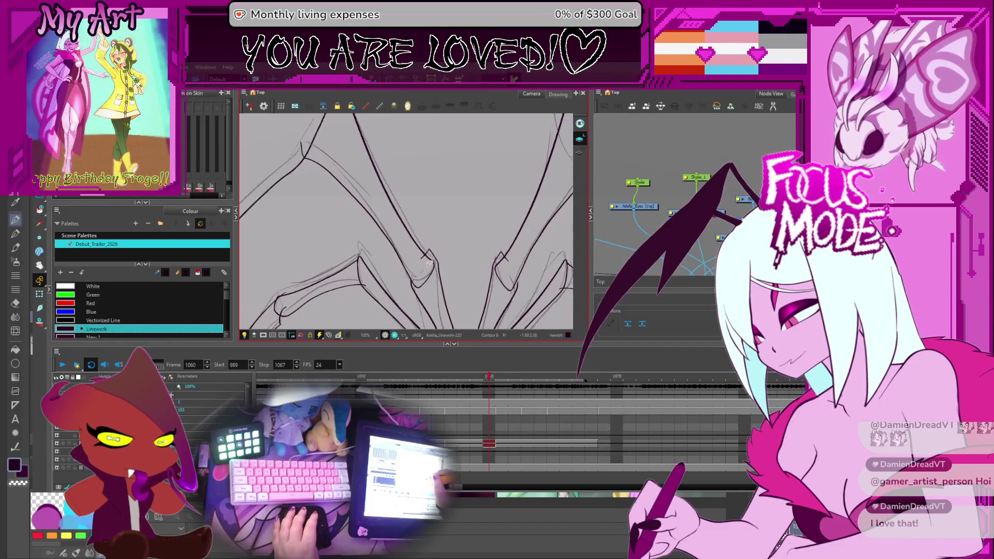
key("period")
key("period")
key("1")
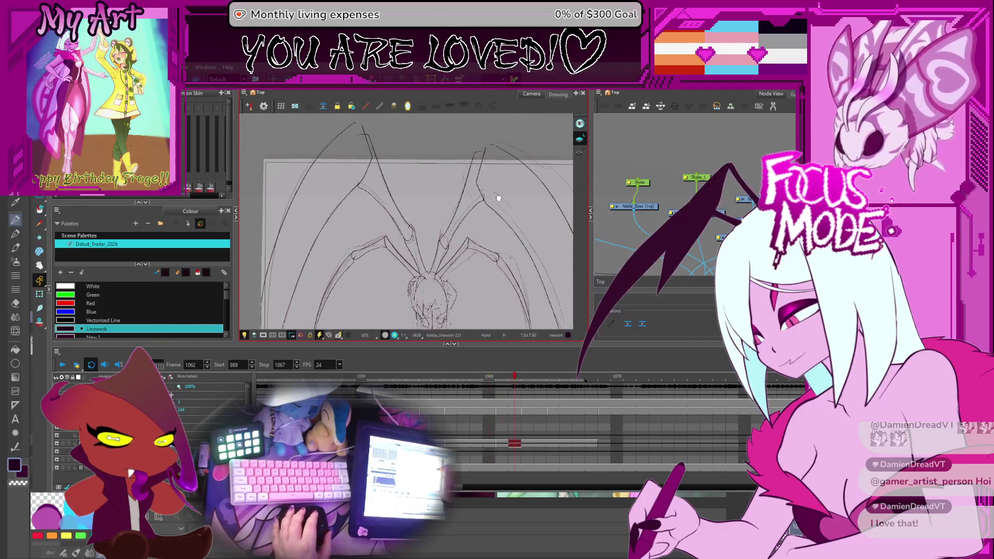
Reshape and reposition the upper right and middle leg strokes on frame 1062 with the transform box
left_click_drag(506, 197, 442, 191)
left_click(454, 186)
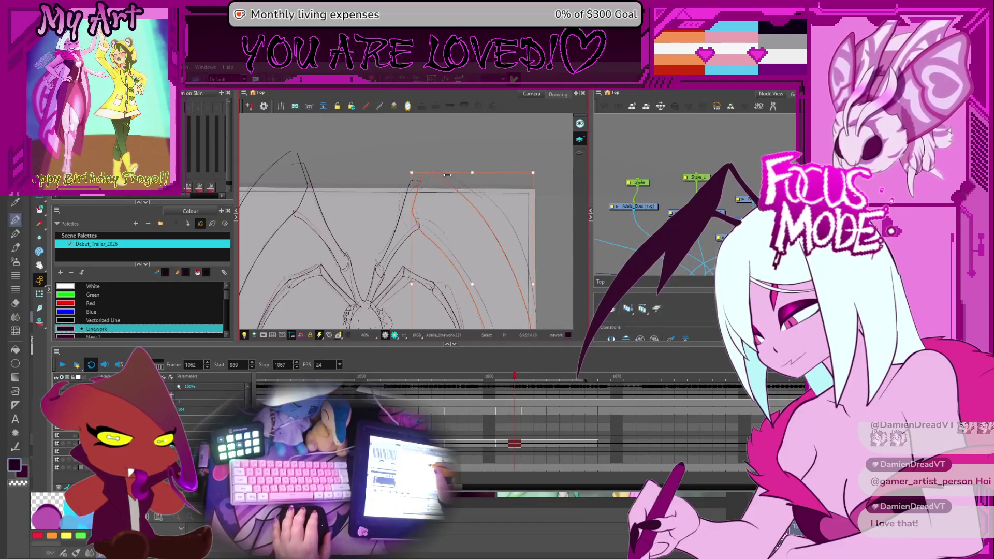
left_click(416, 200)
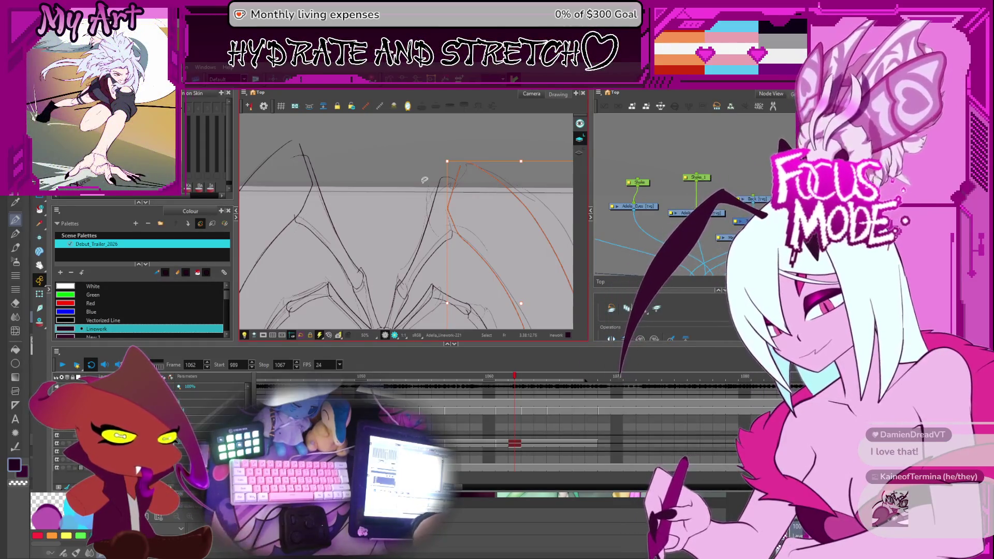
key("Escape")
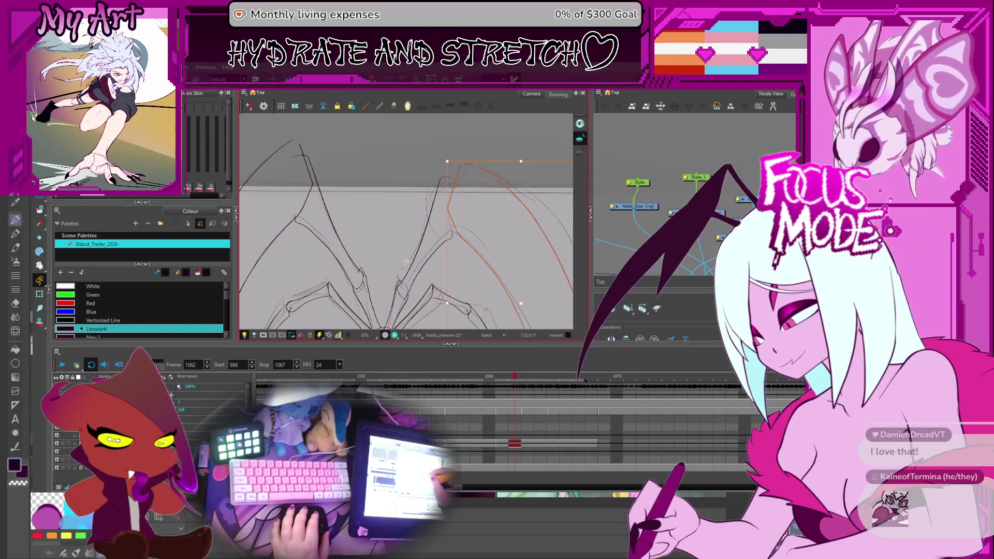
left_click(434, 233)
key("Escape")
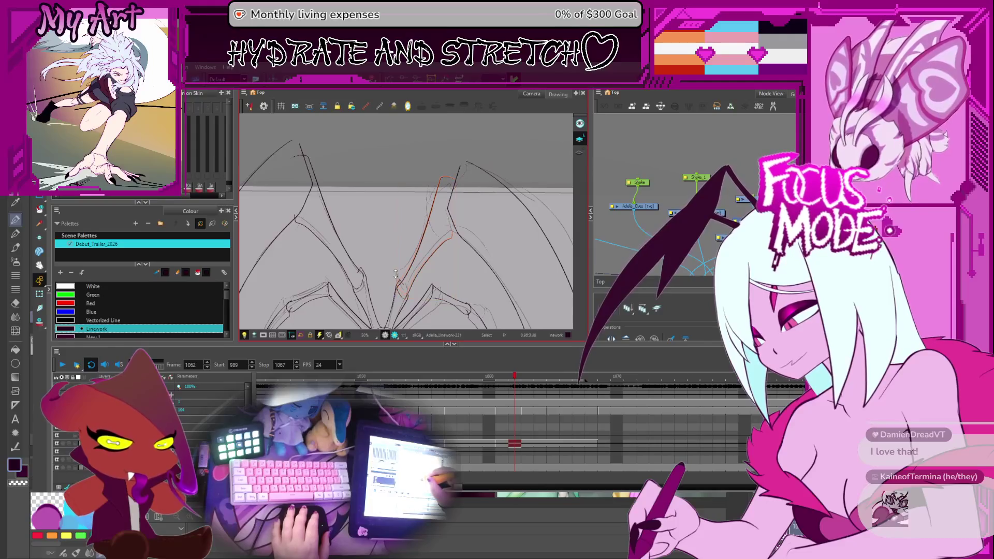
left_click(396, 268)
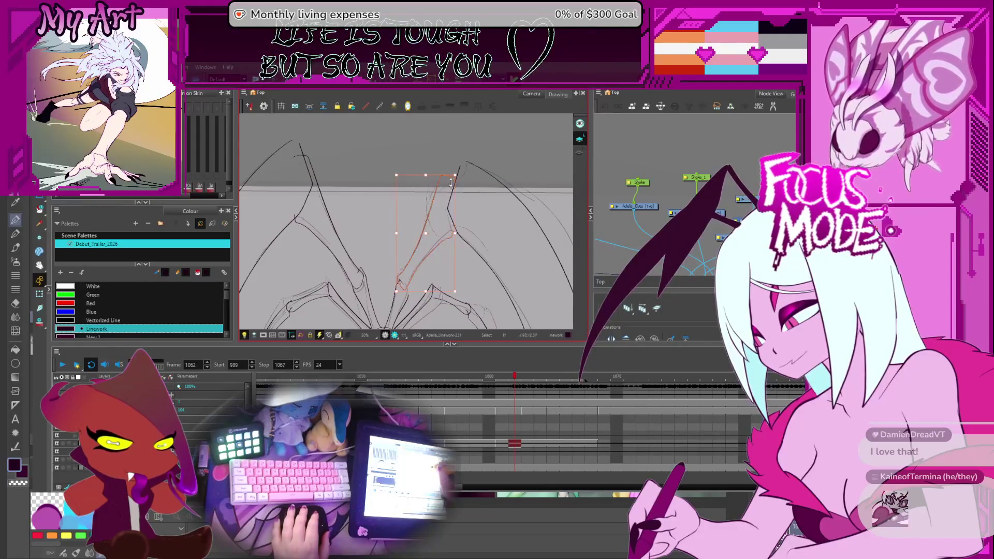
Flip between frames 1060–1062 to check the legs, then return to the right-leg joint stroke on 1062
key("comma")
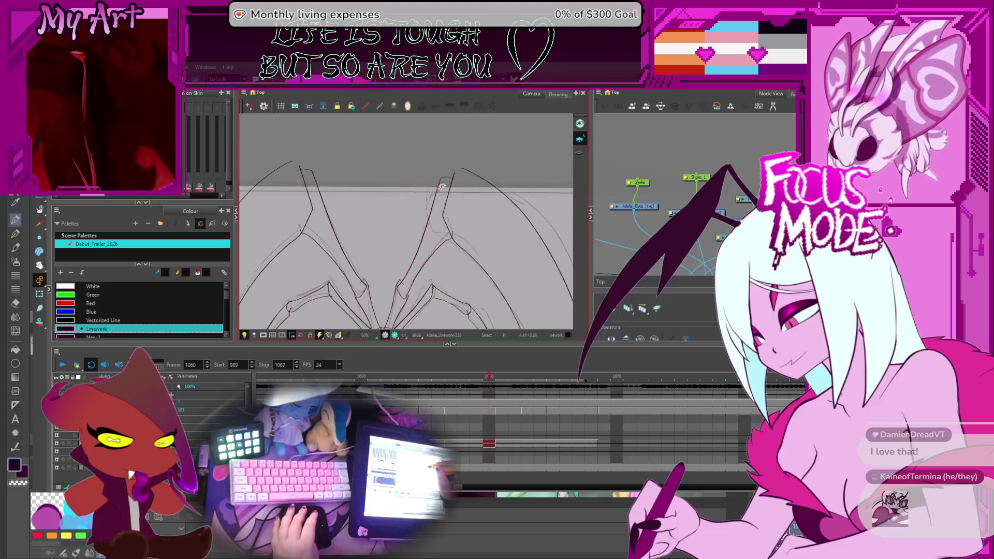
key("period")
key("comma")
key("period")
key("comma")
key("comma")
key("period")
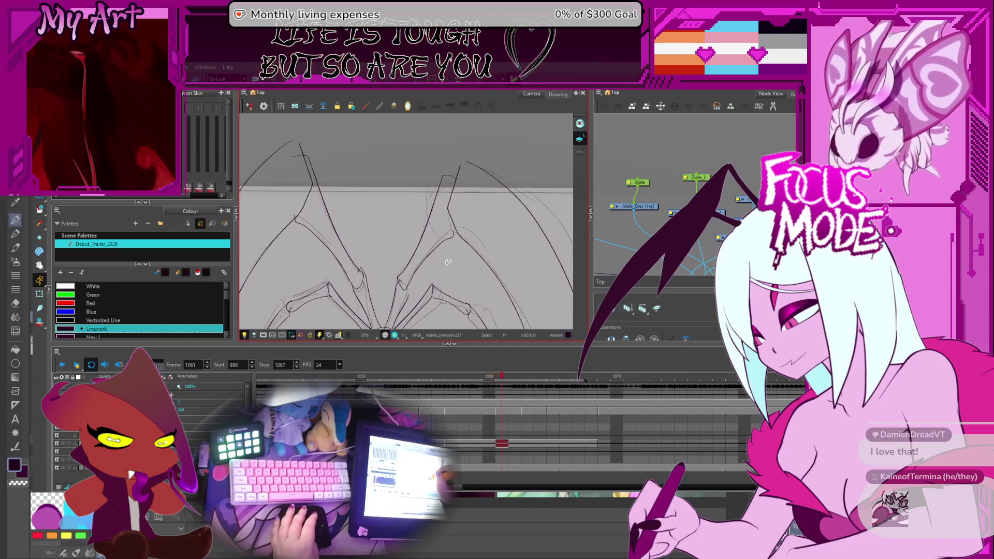
key("comma")
key("period")
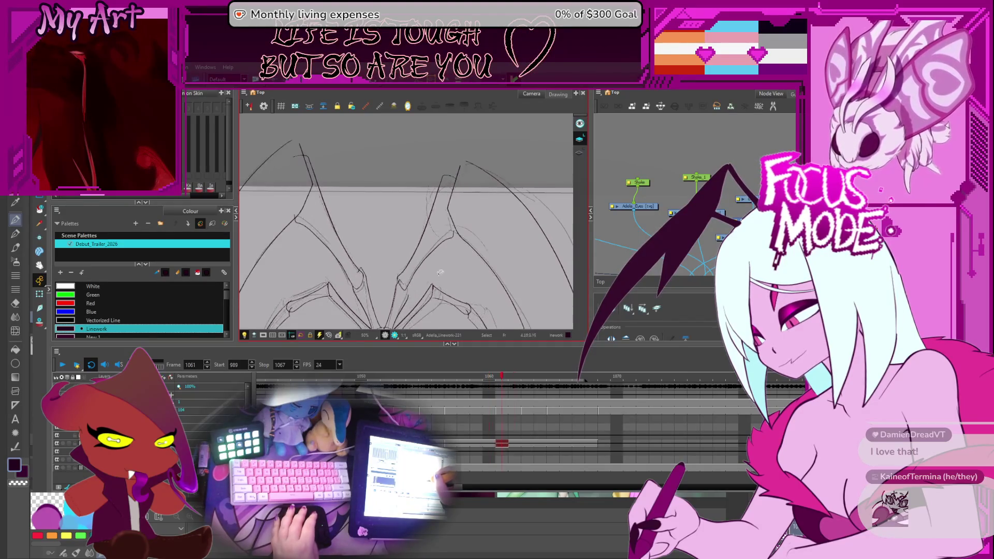
scroll(454, 237, "up", 5)
left_click(505, 249)
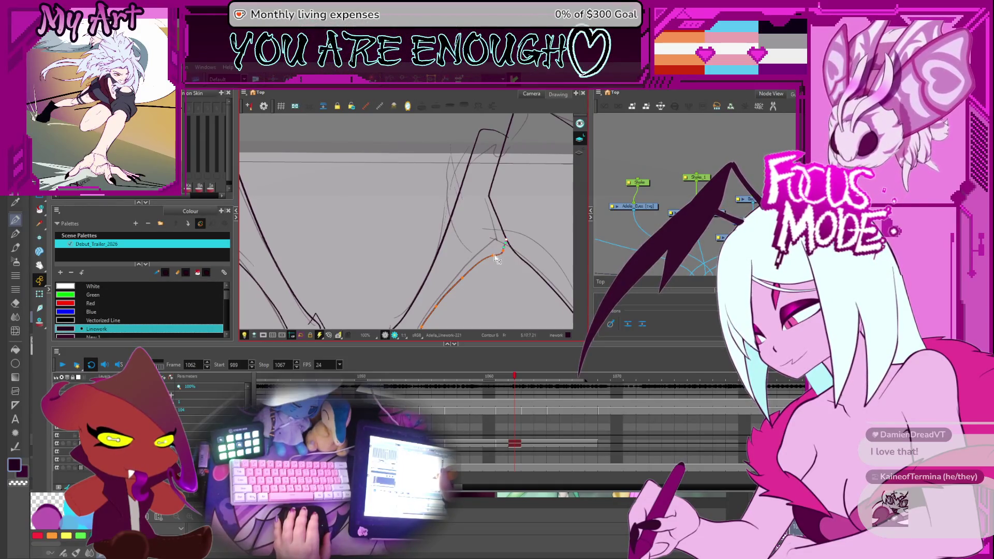
scroll(479, 283, "down", 1)
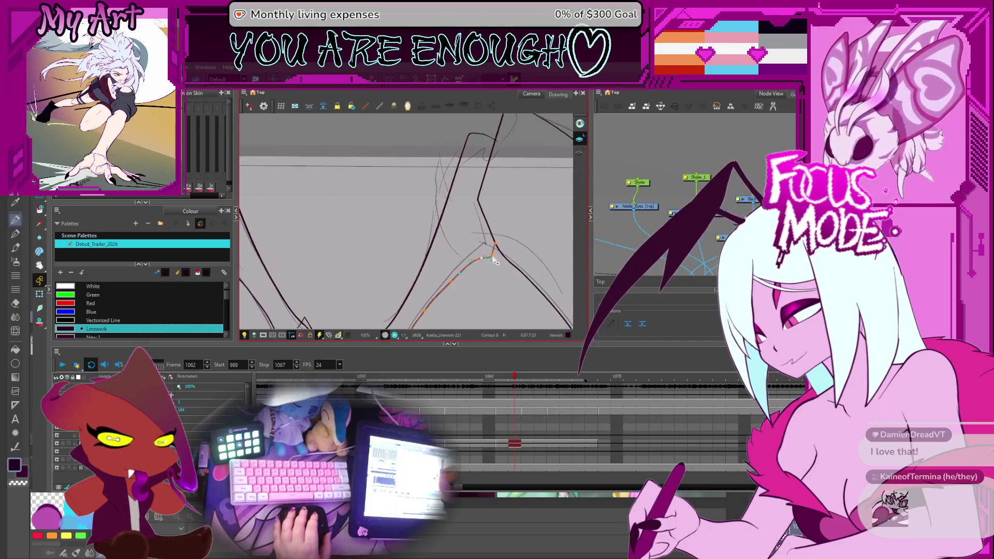
scroll(494, 258, "down", 2)
scroll(482, 256, "up", 2)
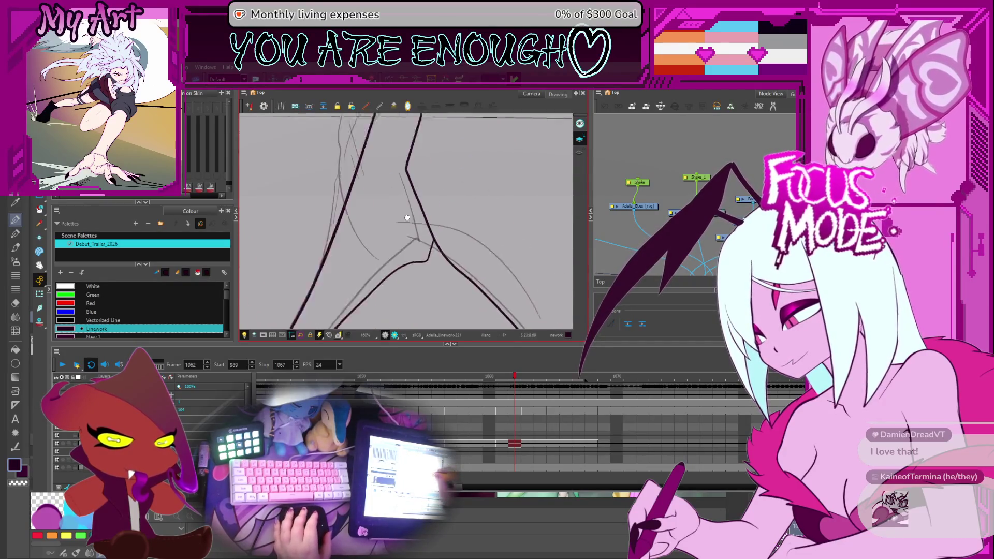
scroll(419, 248, "down", 1)
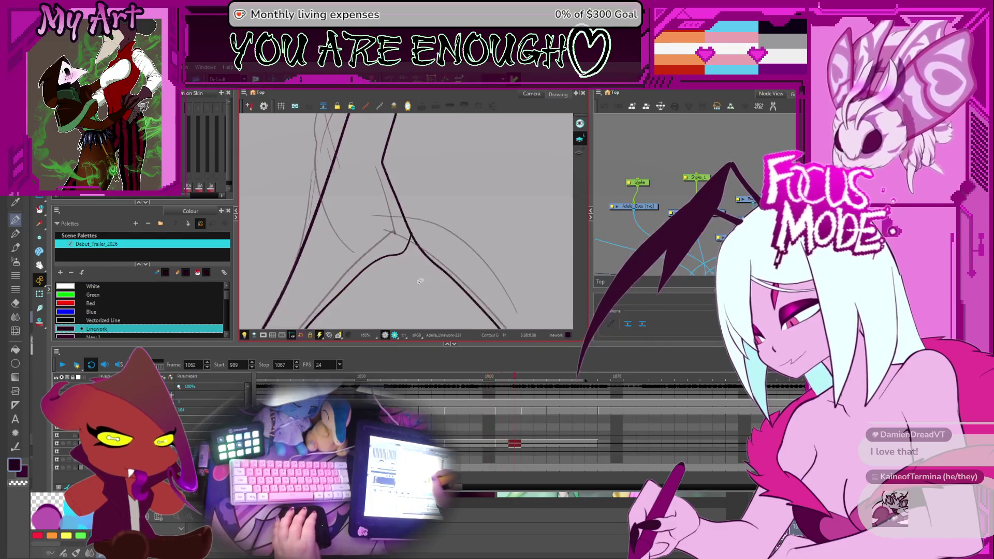
scroll(420, 272, "down", 2)
scroll(435, 280, "down", 3)
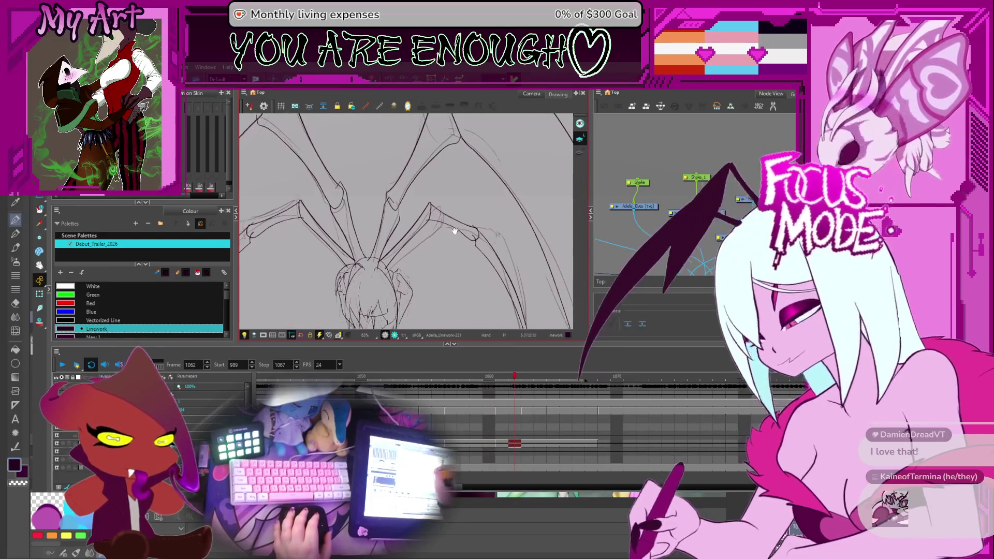
scroll(460, 299, "up", 2)
scroll(434, 272, "up", 2)
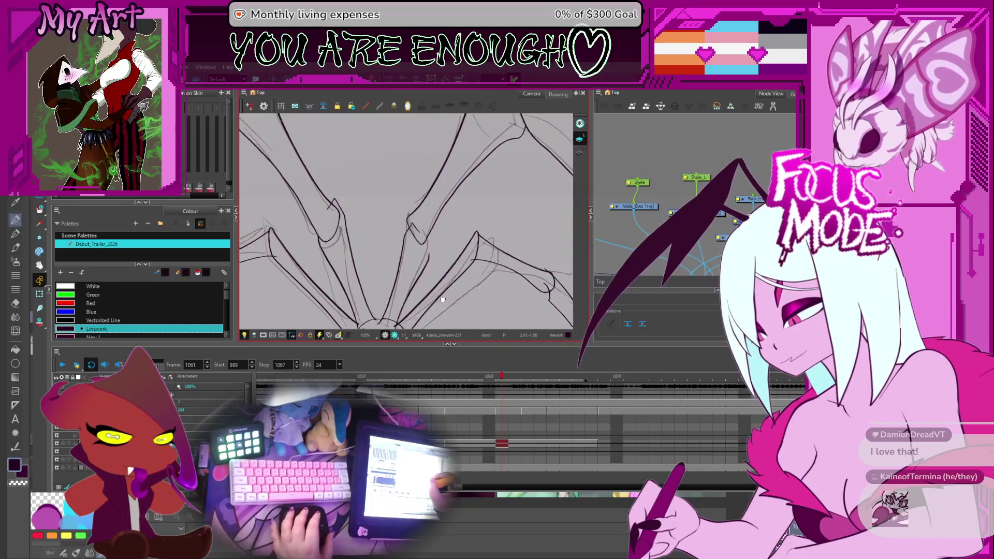
scroll(430, 264, "down", 2)
scroll(432, 264, "down", 1)
scroll(429, 266, "up", 2)
key("period")
key("comma")
key("period")
key("comma")
key("period")
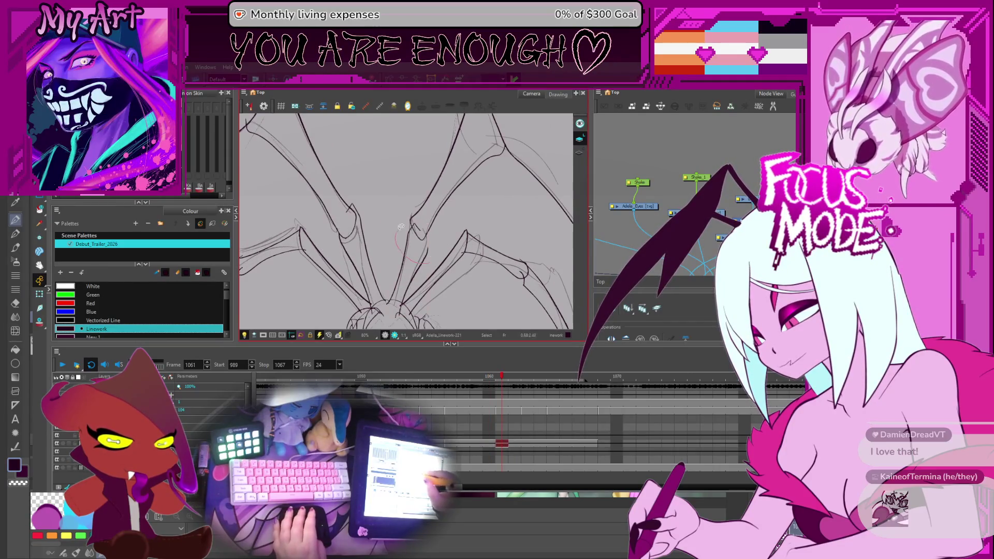
left_click_drag(399, 251, 412, 233)
key("period")
key("period")
key("period")
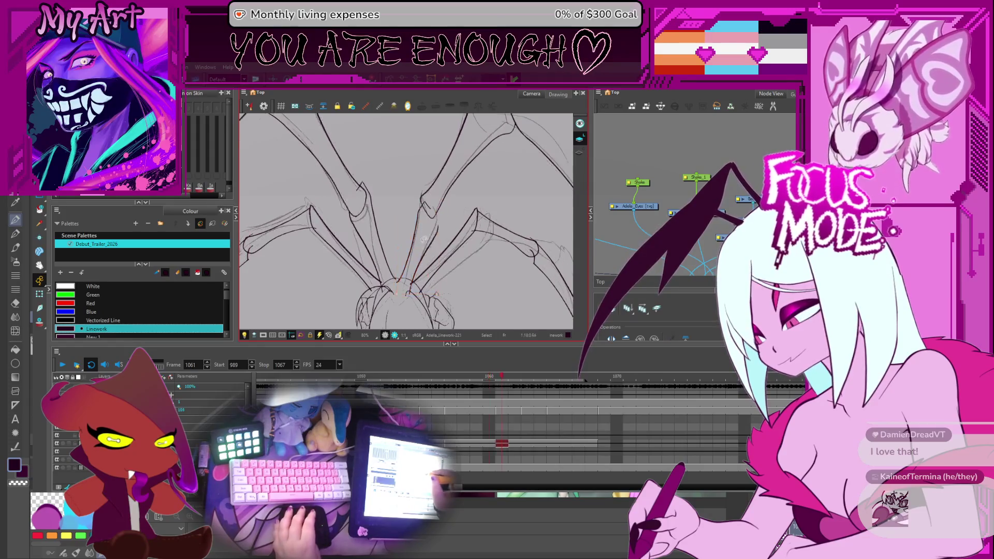
key("Escape")
key("comma")
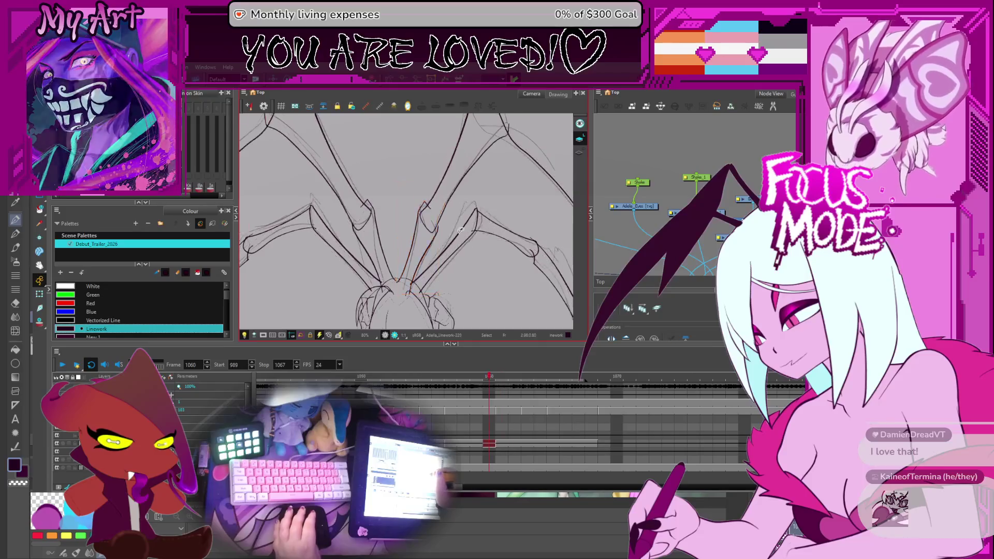
key("period")
key("period")
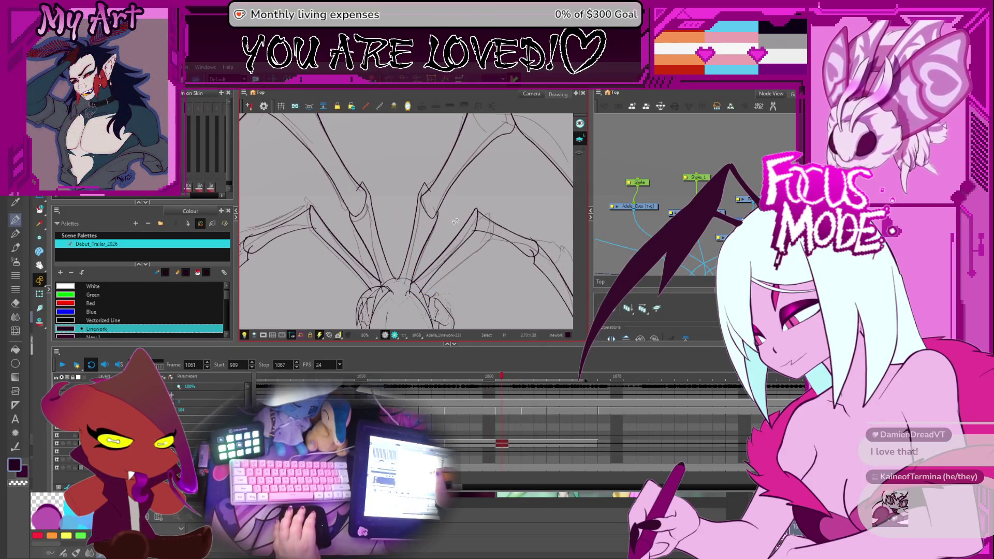
key("period")
left_click_drag(402, 262, 421, 255)
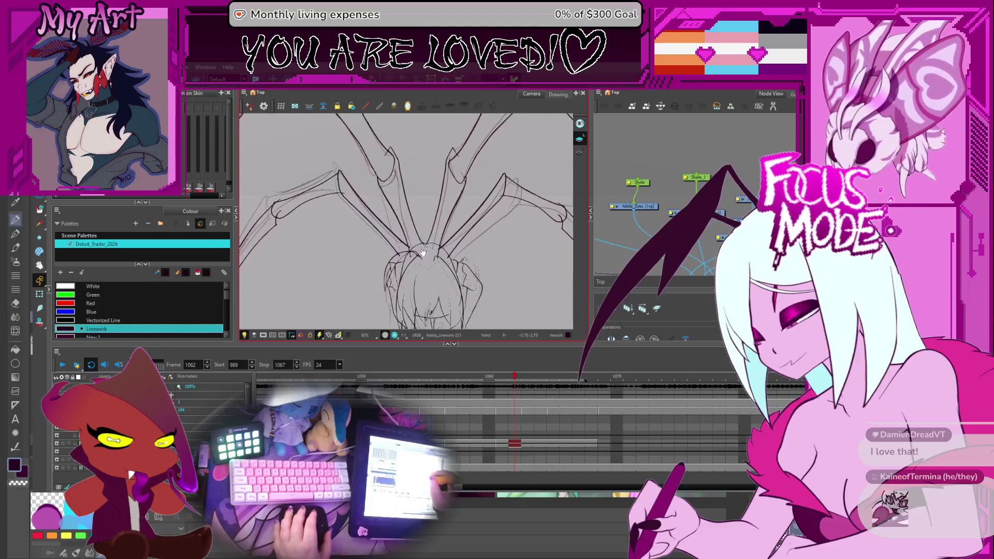
key("2")
left_click(429, 253)
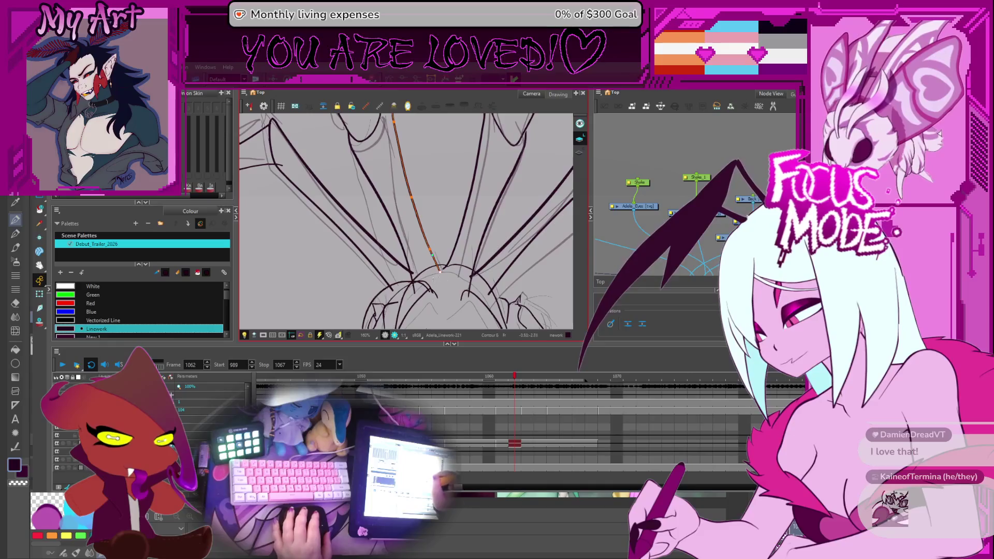
Adjust the long left leg line and the lower-left leg segment using their transform handles
key("1")
key("1")
left_click(354, 221)
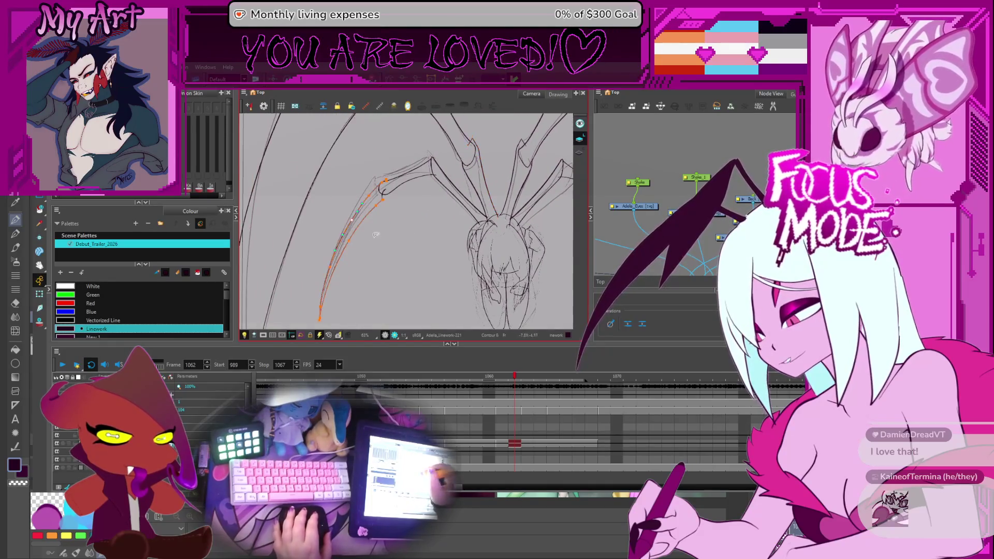
key("2")
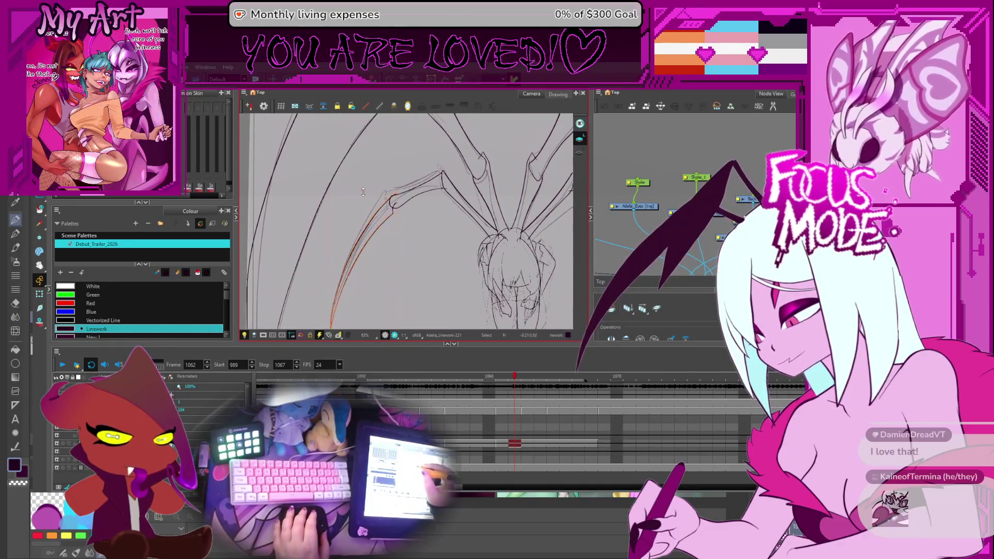
left_click(362, 193)
left_click(377, 189)
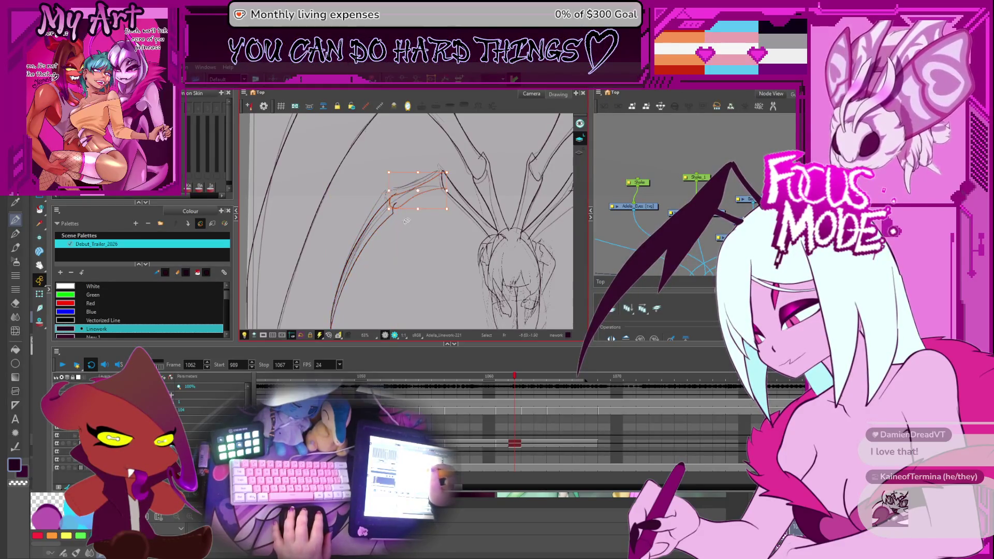
left_click(365, 256)
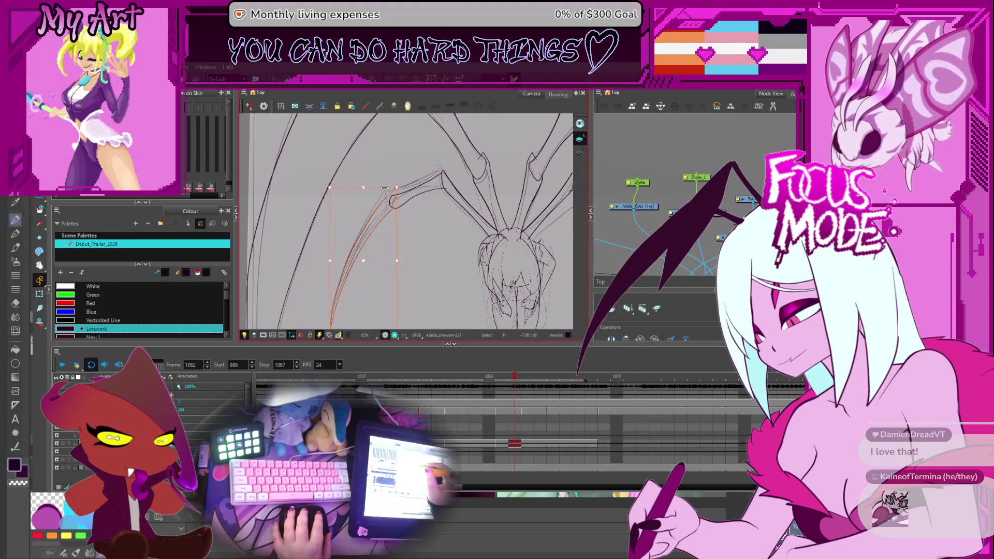
Nudge the upper leg segment slightly into place and deselect it
left_click_drag(380, 189, 420, 225)
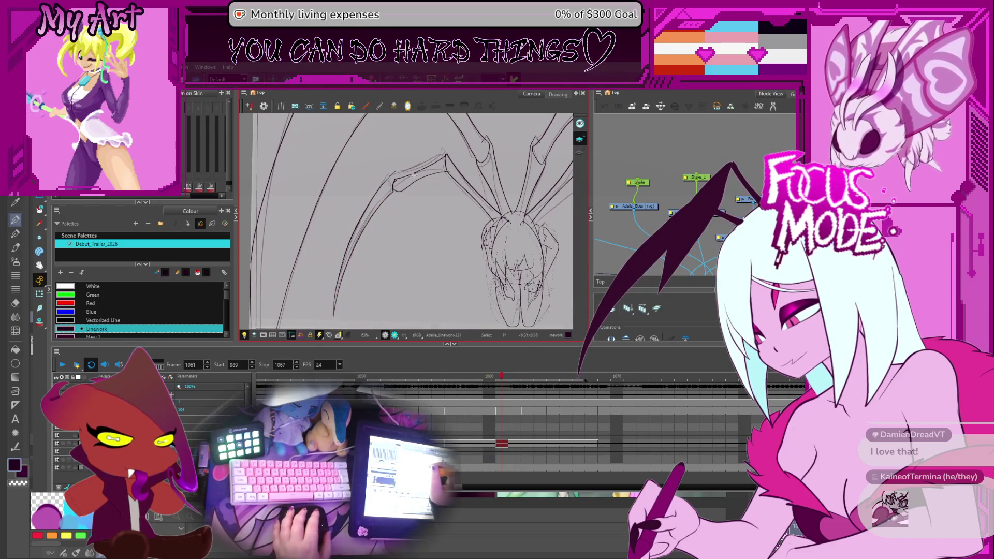
scroll(415, 237, "up", 4)
left_click(415, 204)
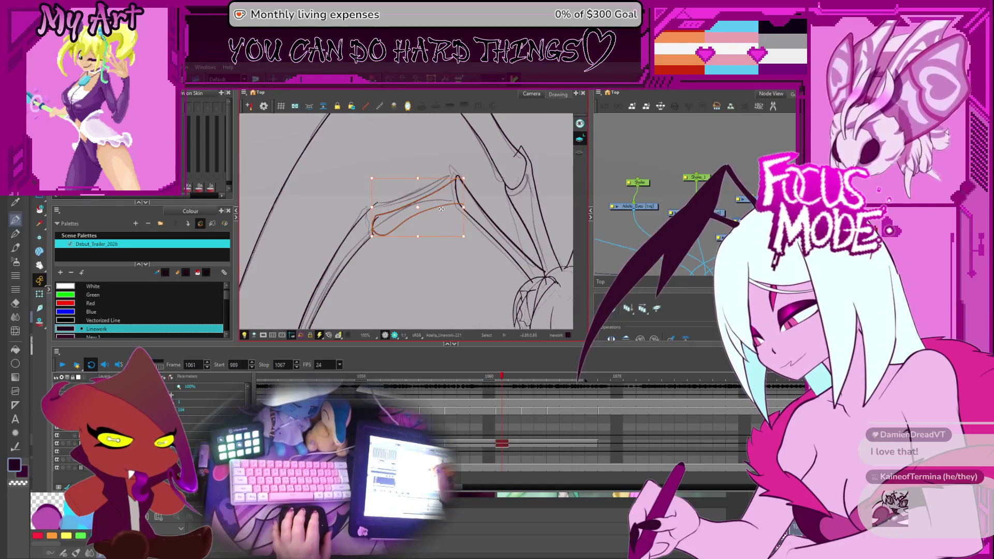
left_click_drag(466, 178, 462, 184)
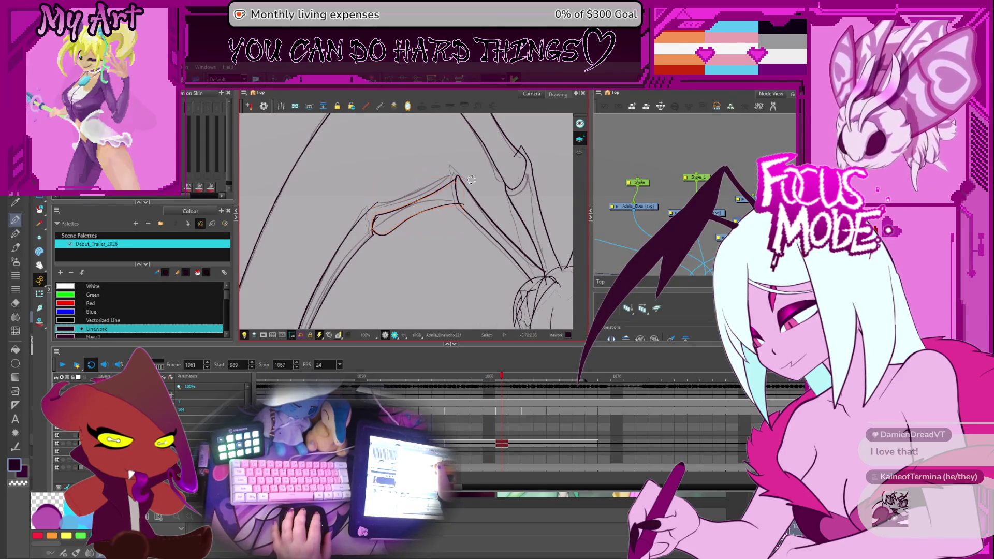
key("Escape")
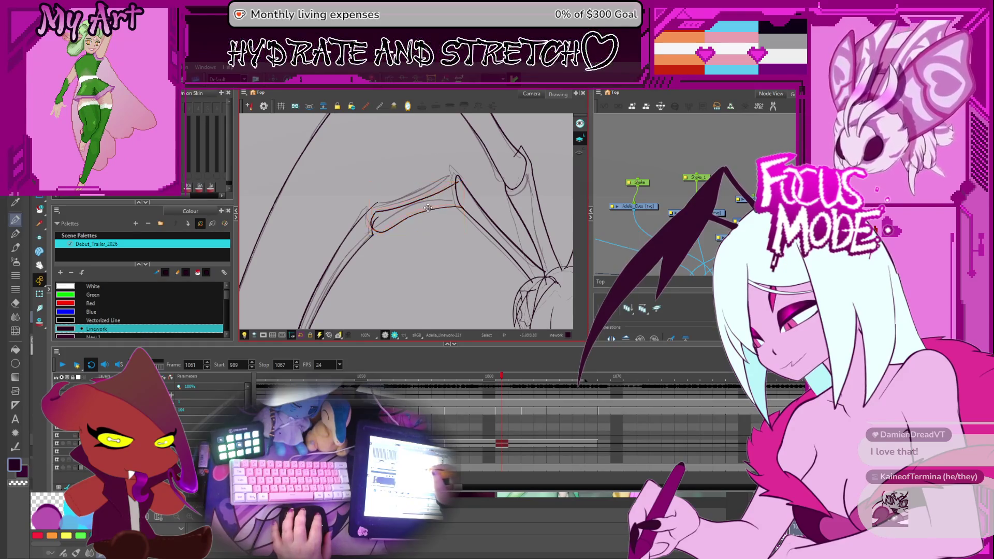
key("Escape")
Flip between frames 1060 and 1061 to compare the adjusted legs
key("comma")
key("period")
key("comma")
key("period")
key("comma")
key("period")
key("comma")
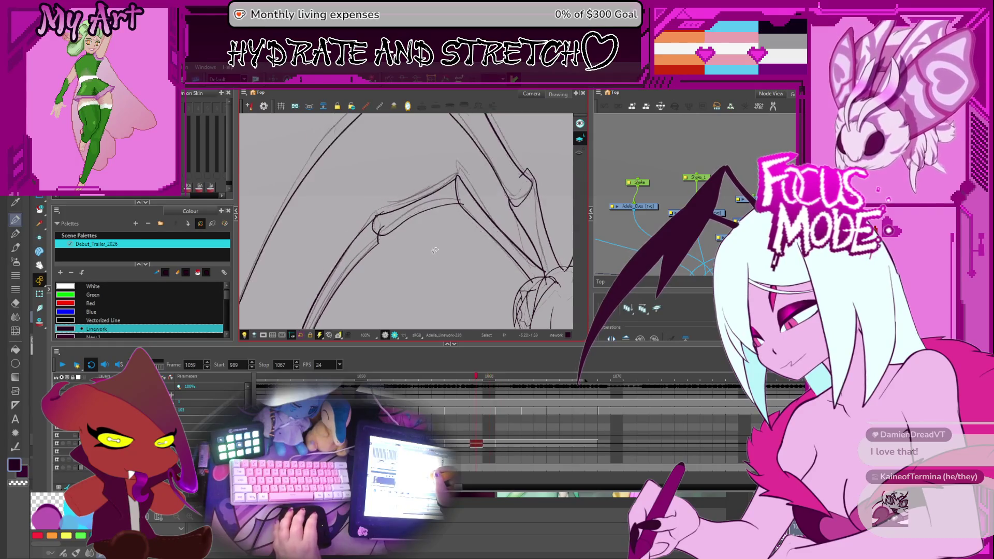
key("period")
scroll(450, 243, "down", 2)
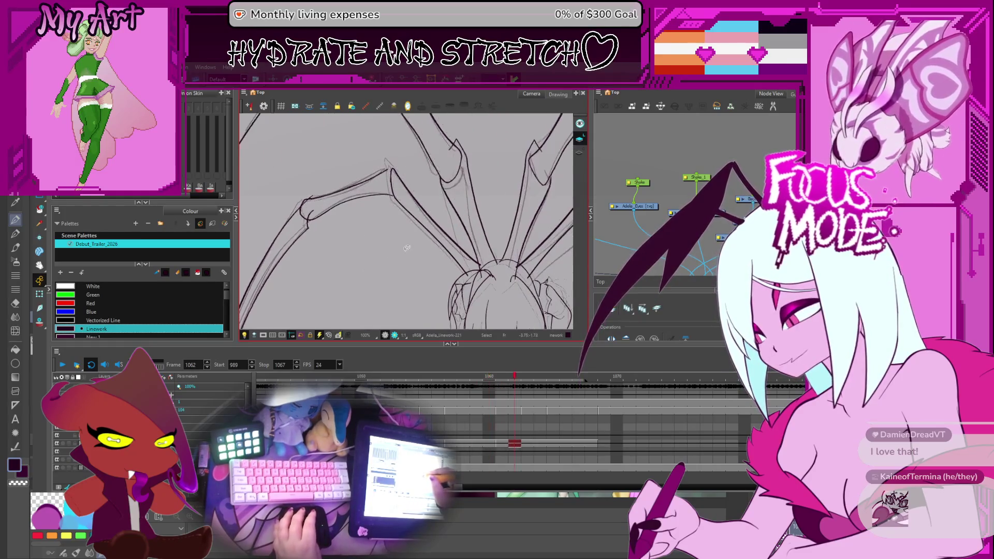
Adjust further leg strokes on 1061 and a group of leg strokes on the next frame
left_click(418, 181)
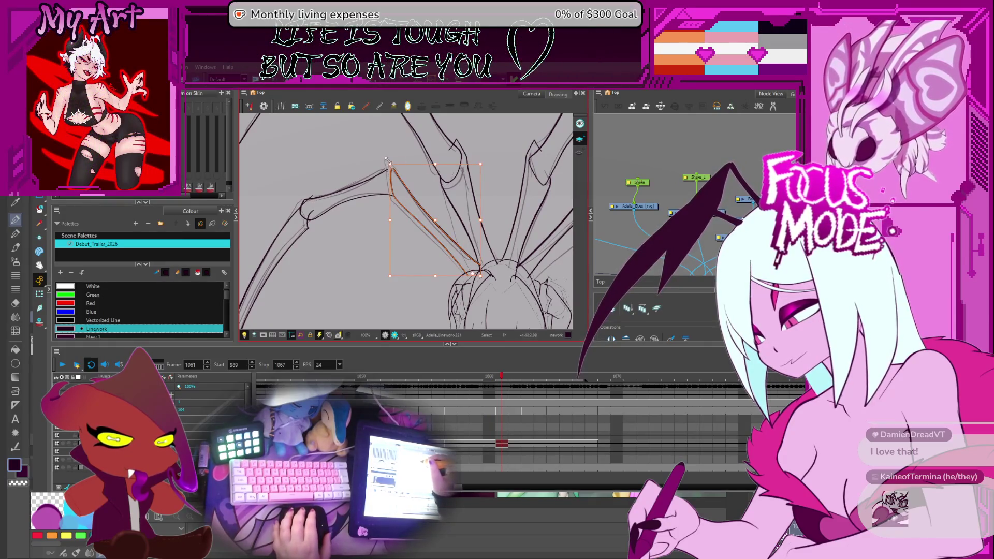
left_click(389, 172)
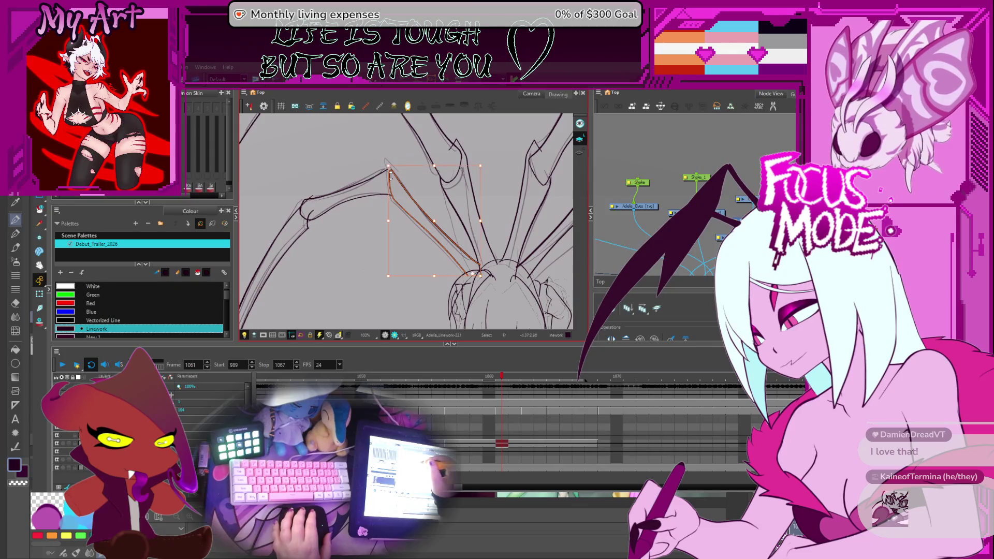
left_click(410, 195)
key("period")
key("period")
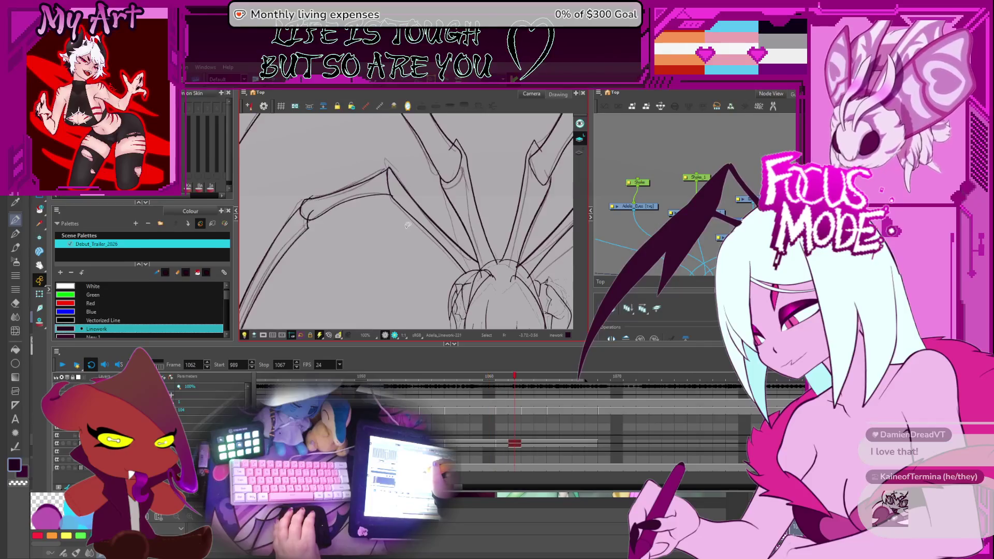
left_click(437, 252)
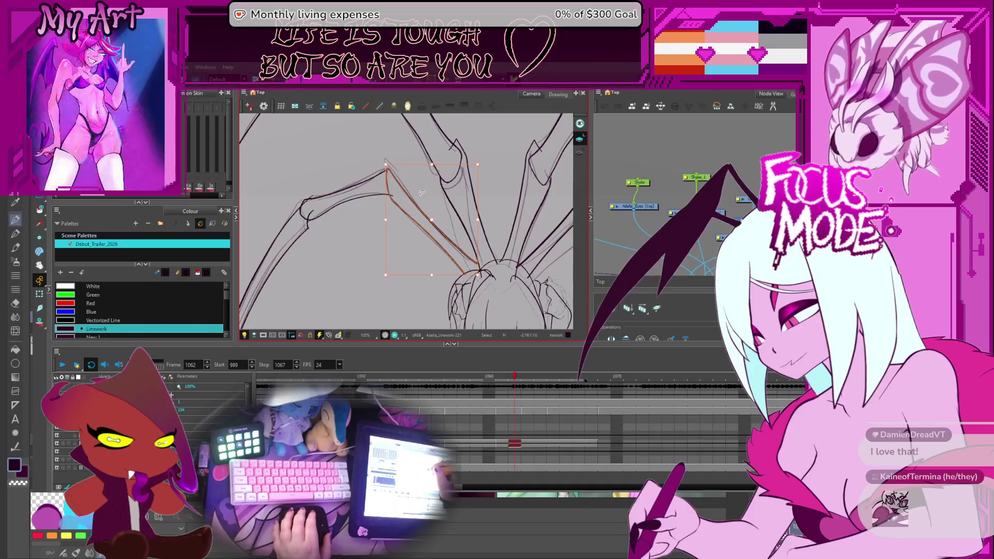
Flip through frames 1060–1062 to check the leg motion, ending back on frame 1061
key("comma")
key("comma")
key("period")
key("comma")
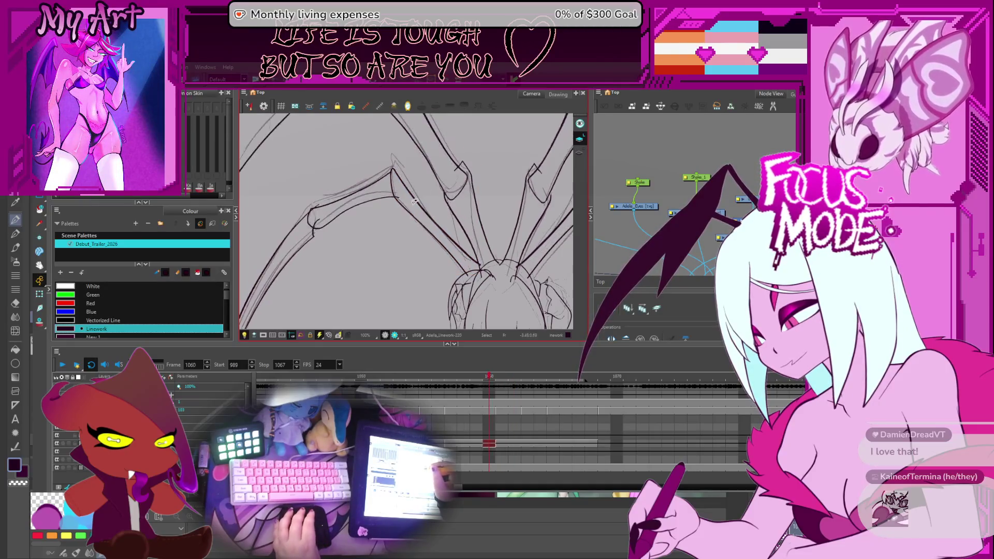
key("period")
key("comma")
key("period")
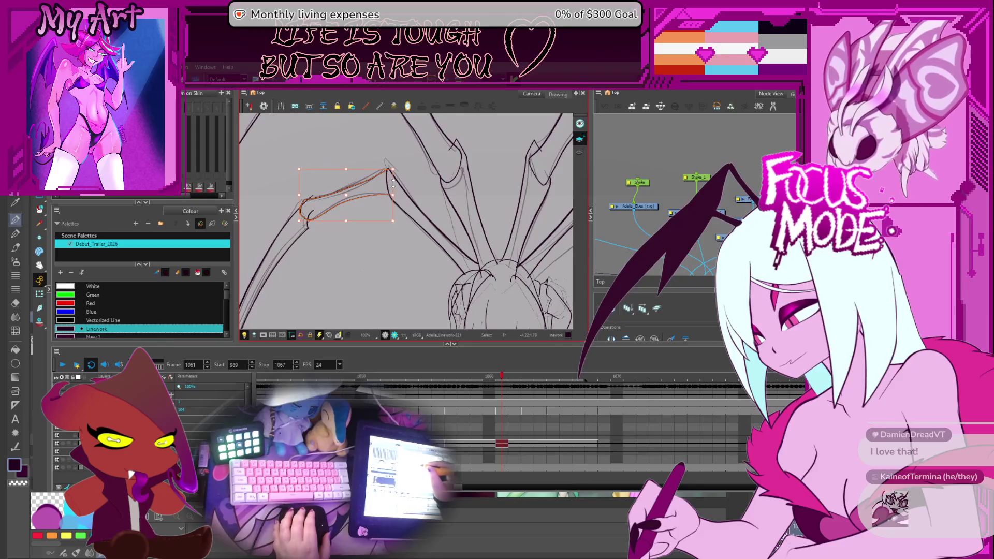
key("Escape")
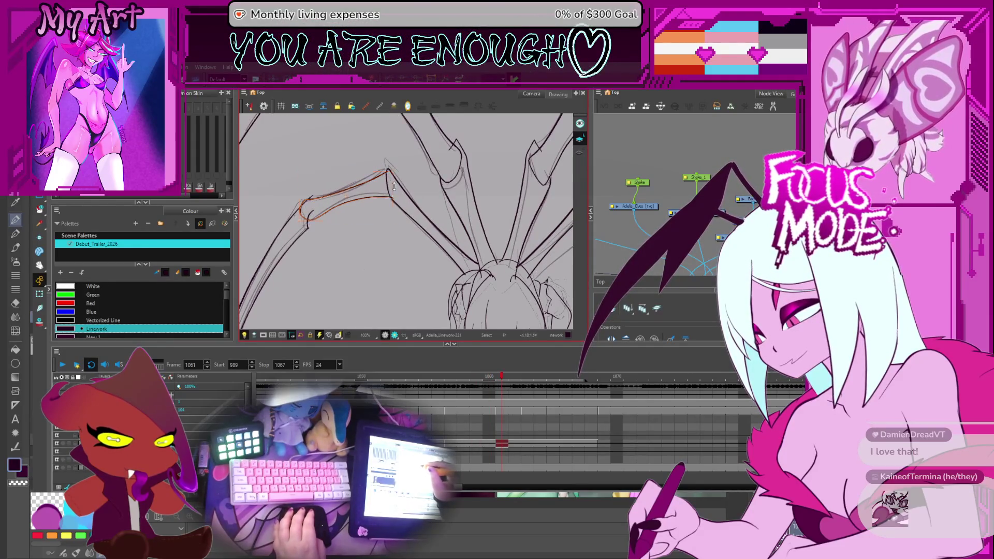
key("comma")
key("period")
key("comma")
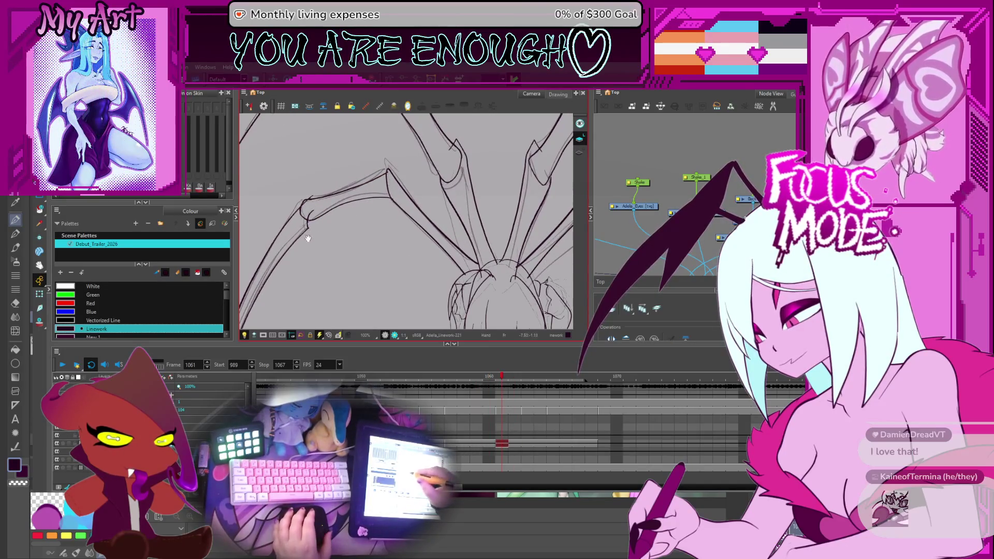
Zoom into the leg joint on frame 1061 and show the joint stroke's contour points
left_click_drag(305, 236, 326, 256)
key("shift+z")
key("period")
key("2")
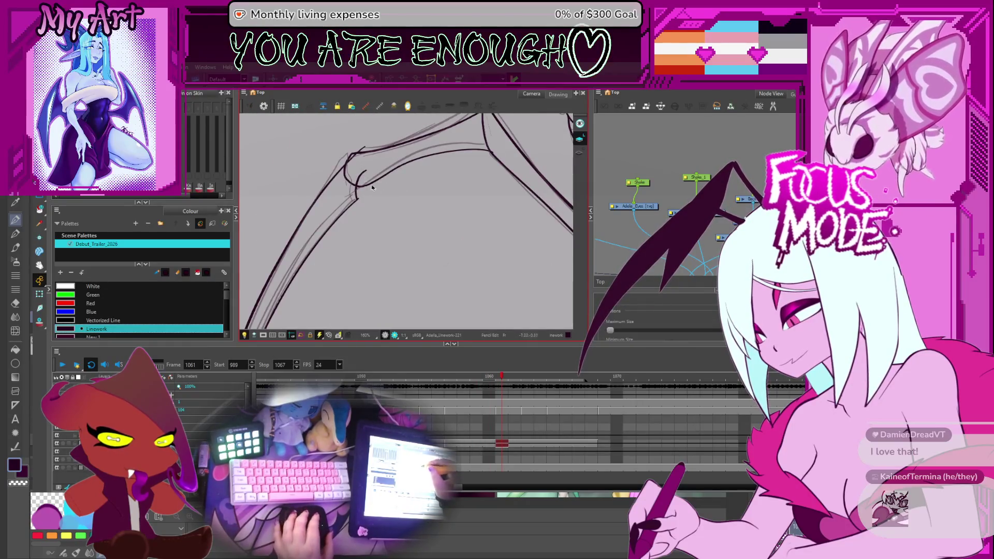
key("2")
left_click(412, 171)
key("2")
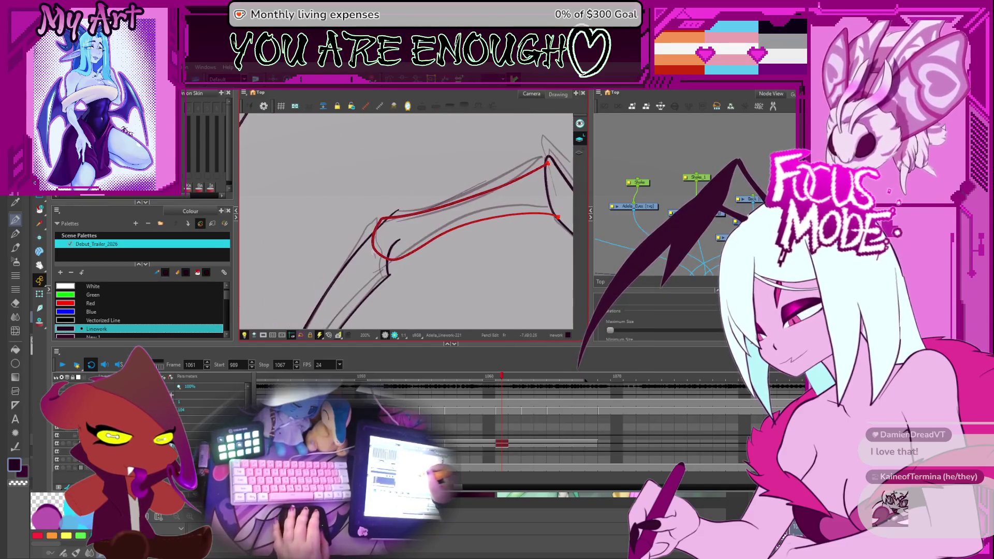
key("alt+q")
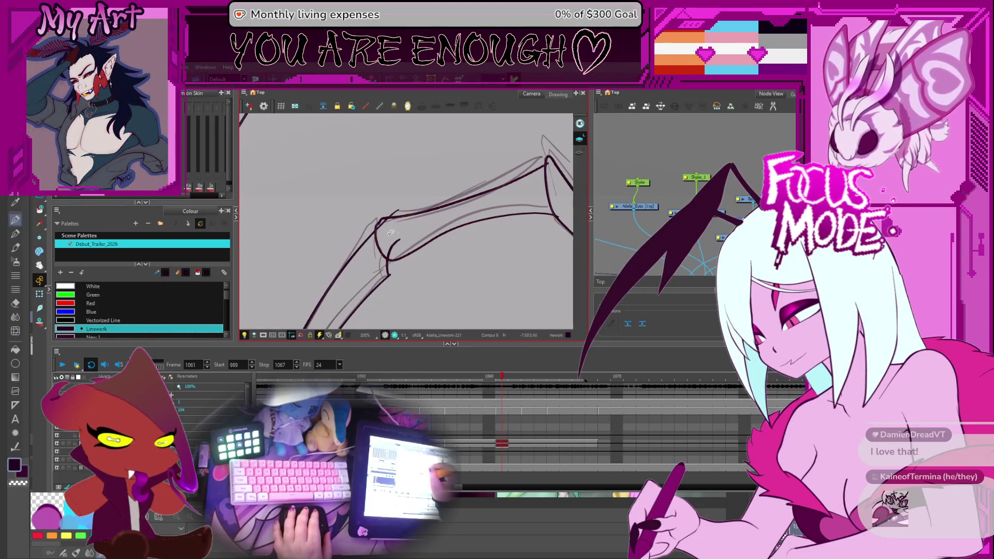
Refine the selection to the upper leg curve and reshape its knee-bend points
left_click(382, 226)
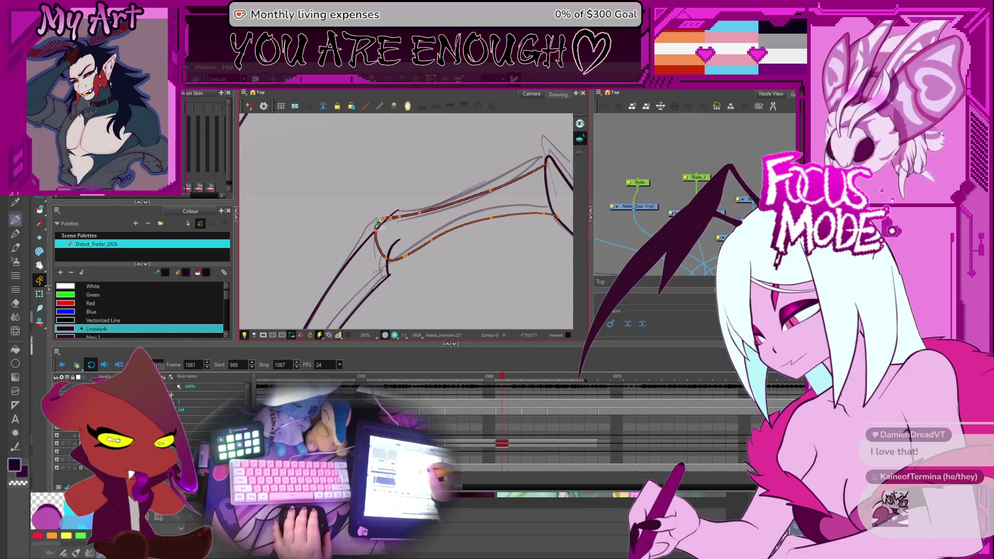
scroll(388, 241, "down", 5)
left_click_drag(434, 233, 405, 224)
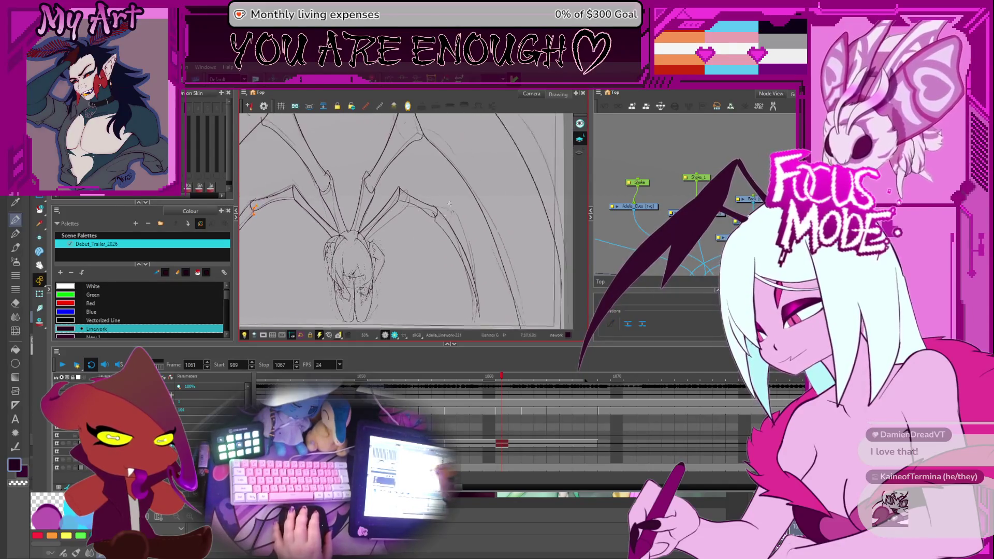
scroll(513, 221, "up", 5)
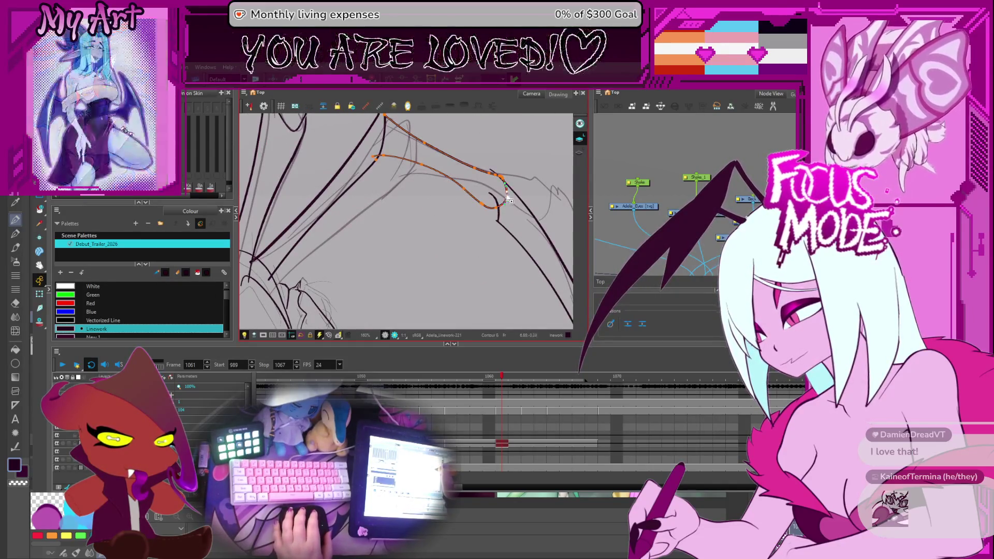
left_click(503, 198, "shift")
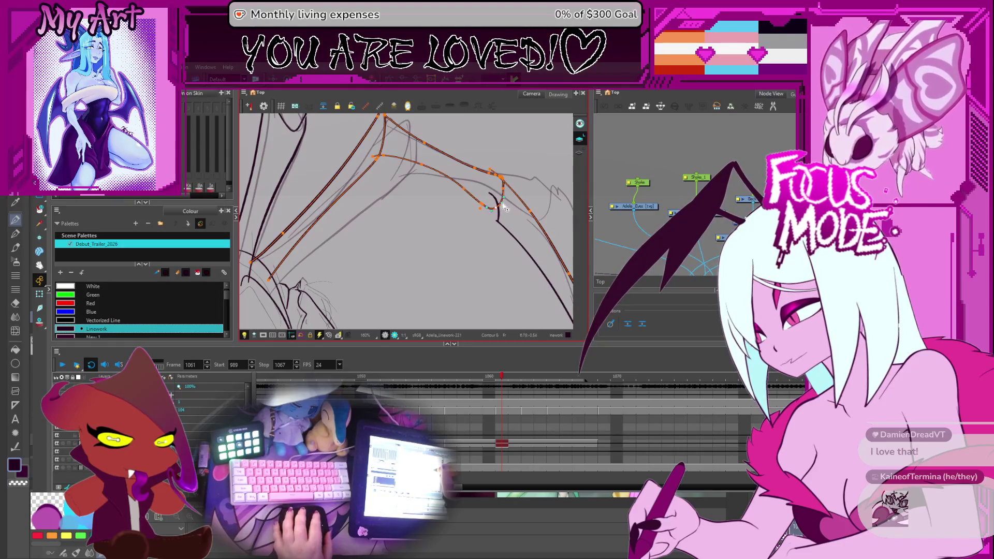
left_click(482, 204)
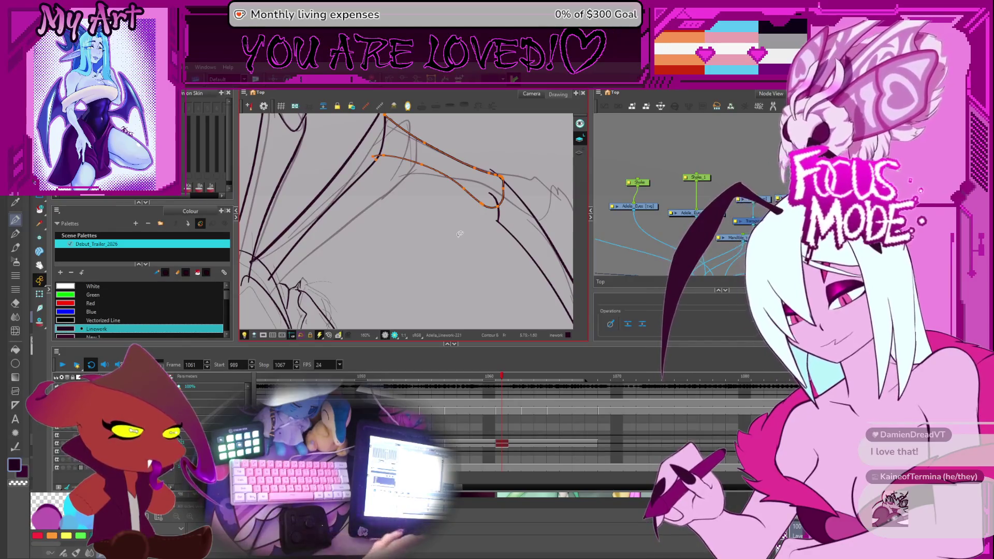
scroll(459, 235, "down", 2)
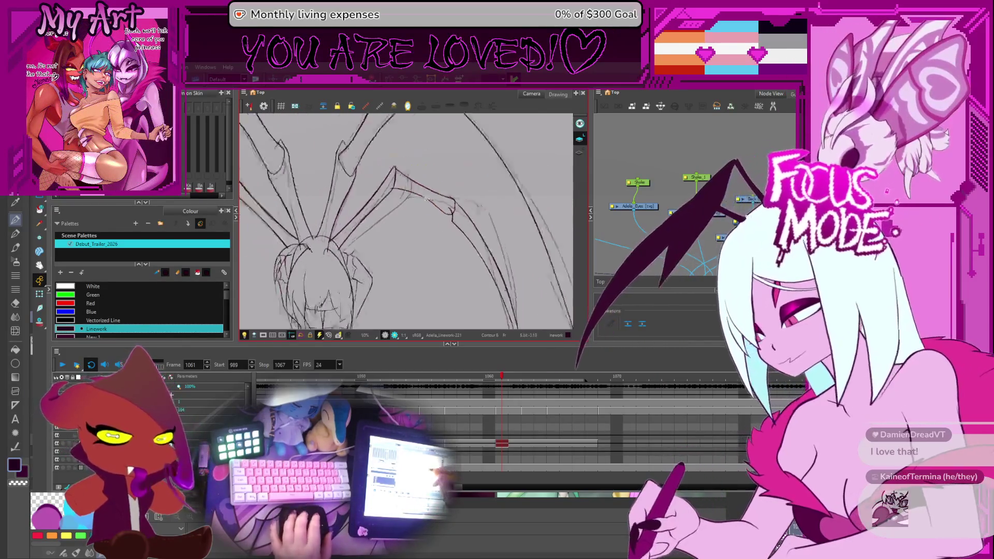
scroll(427, 200, "up", 1)
On frame 1062, draw a new stroke at the leg joint beside the selected segment
key("period")
key("comma")
key("period")
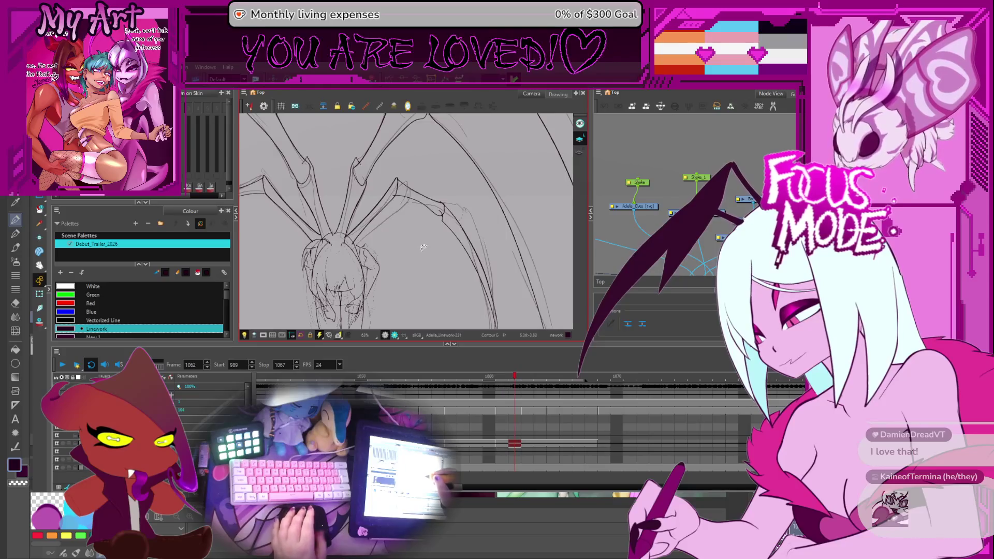
left_click(460, 220)
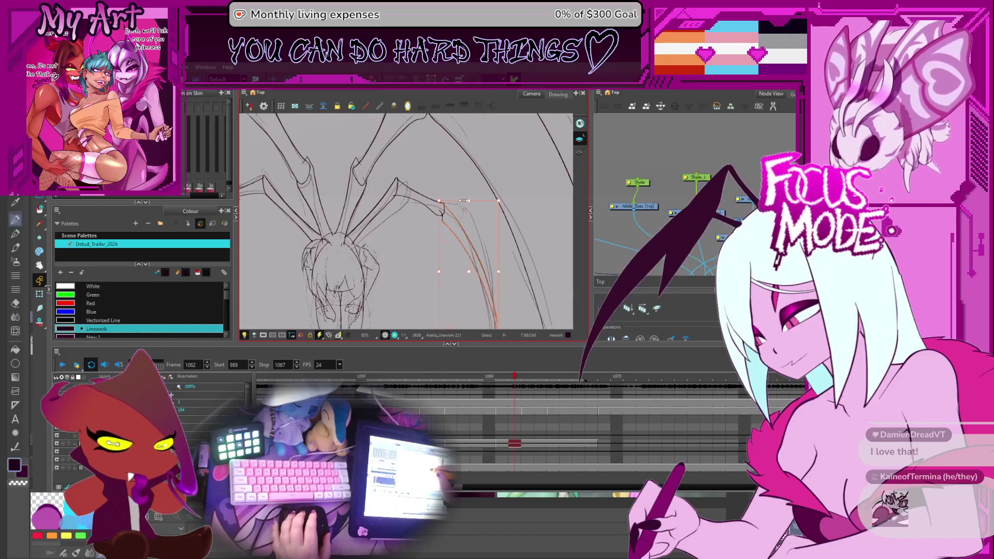
scroll(458, 220, "up", 2)
left_click_drag(454, 208, 471, 199)
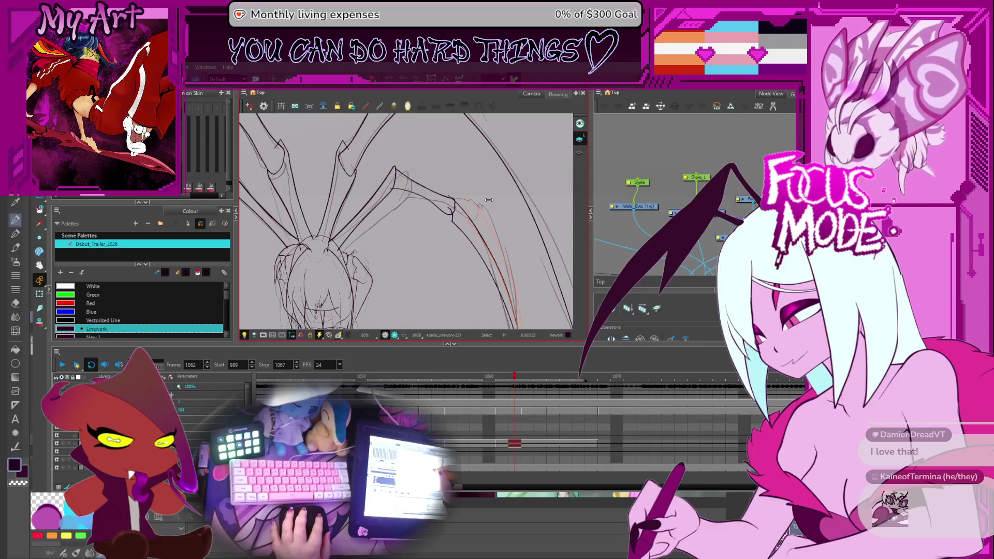
left_click_drag(485, 233, 459, 156)
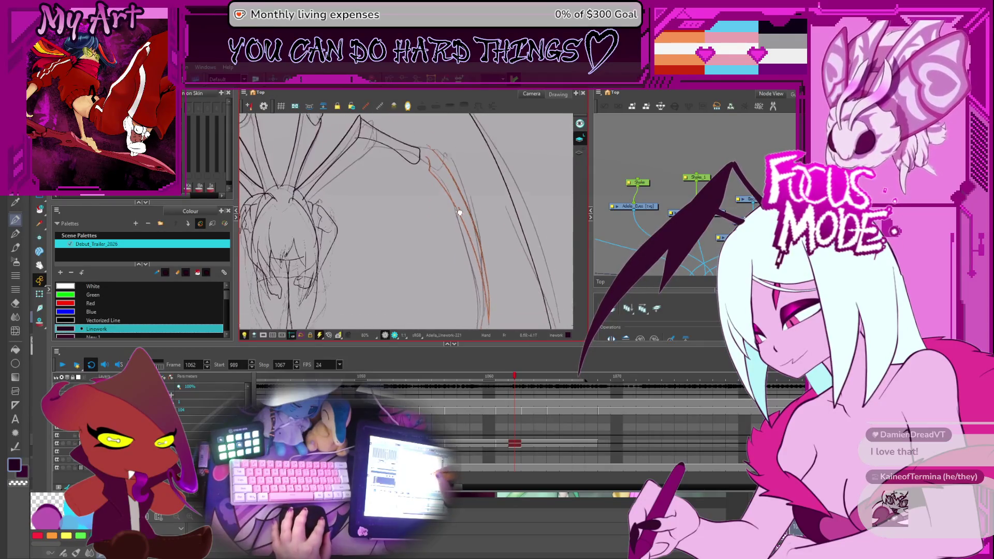
Step back to frame 1061 and flip between frames to compare the joint
key("comma")
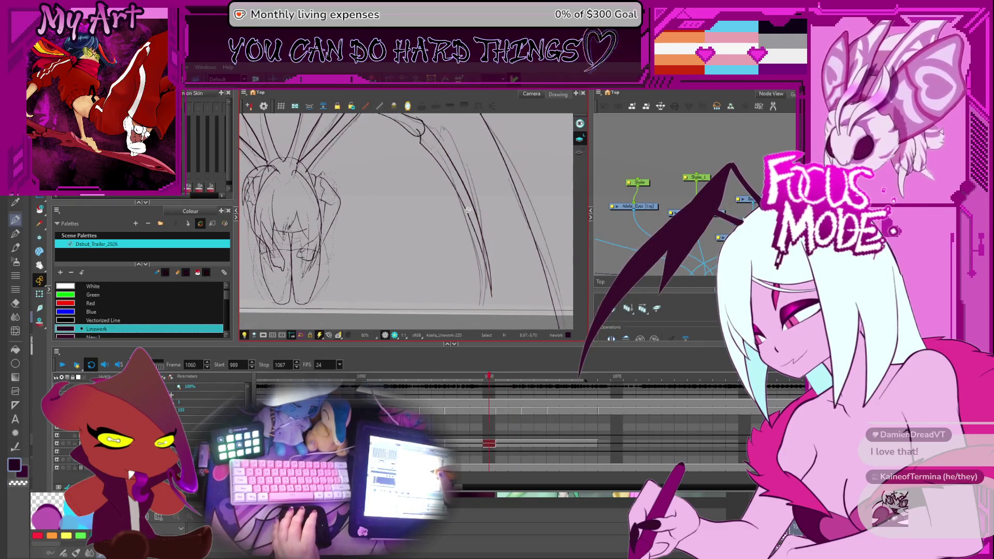
left_click_drag(446, 189, 439, 242)
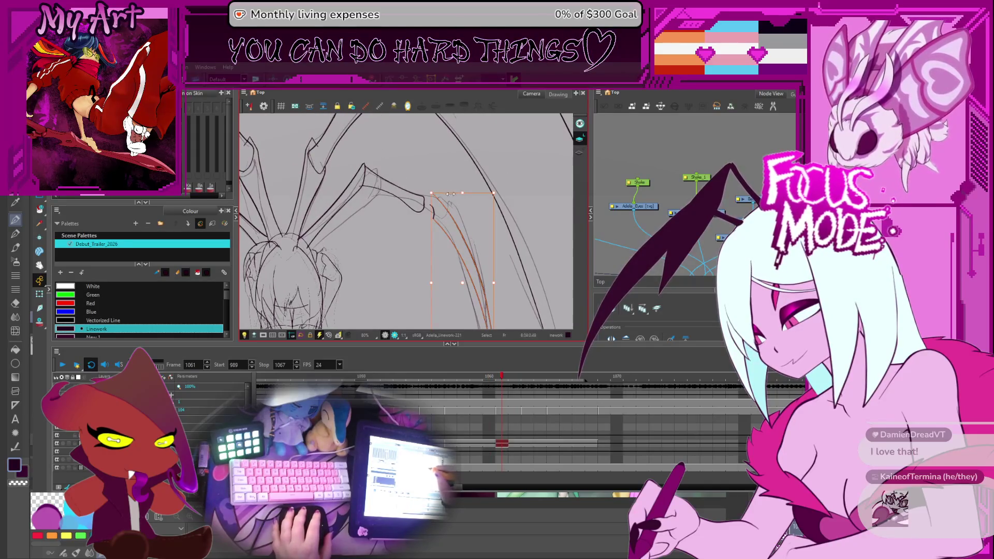
key("period")
key("comma")
key("period")
key("comma")
key("period")
key("comma")
Reposition the lower and upper leg segments on 1061 to match, then pick the right diagonal leg stroke
left_click(454, 221)
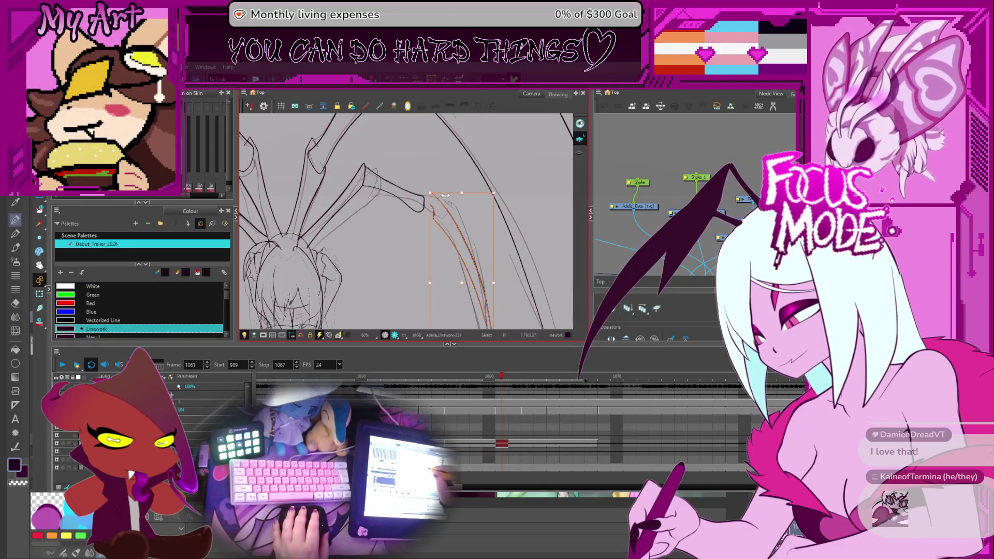
left_click(392, 190)
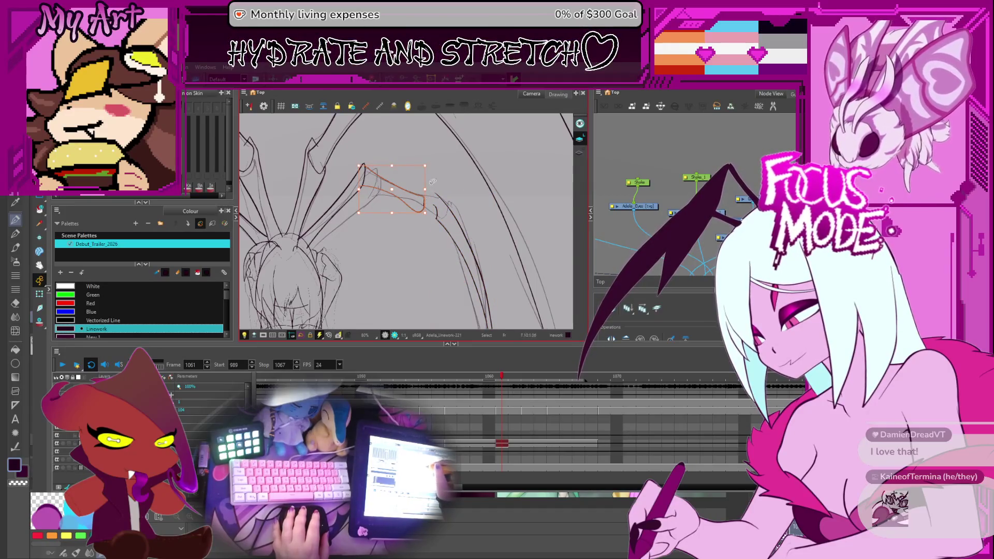
key("Escape")
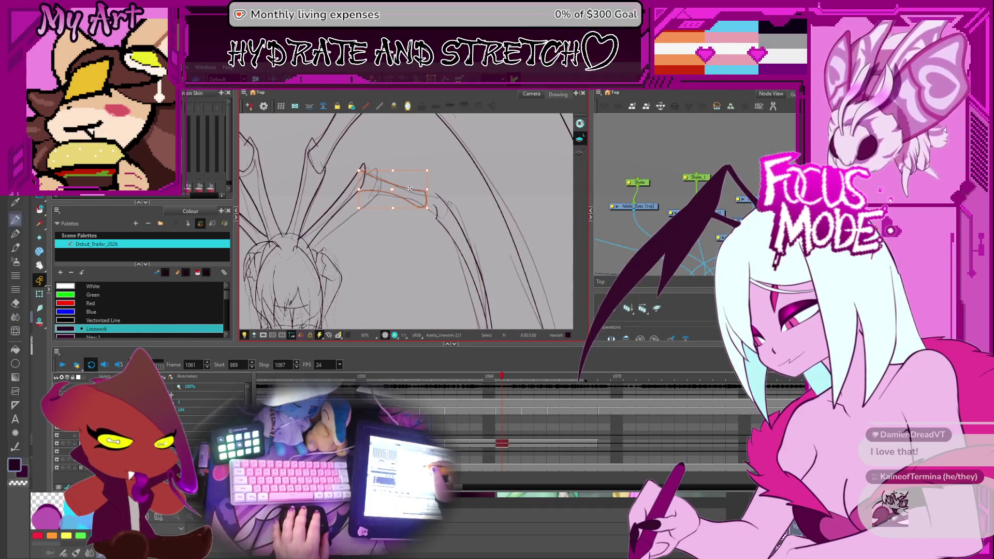
key("Escape")
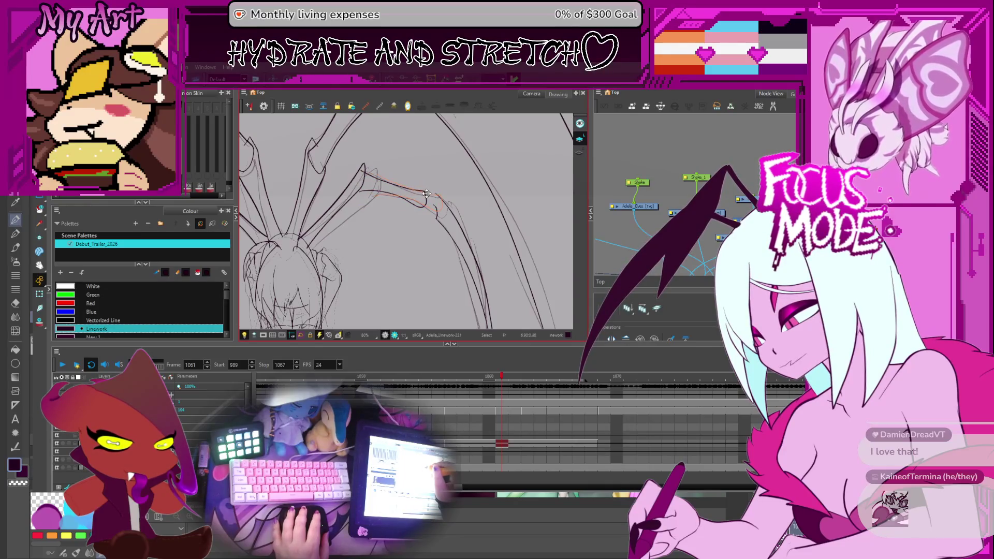
scroll(439, 187, "up", 2)
scroll(450, 197, "up", 2)
scroll(466, 214, "up", 2)
left_click(474, 221)
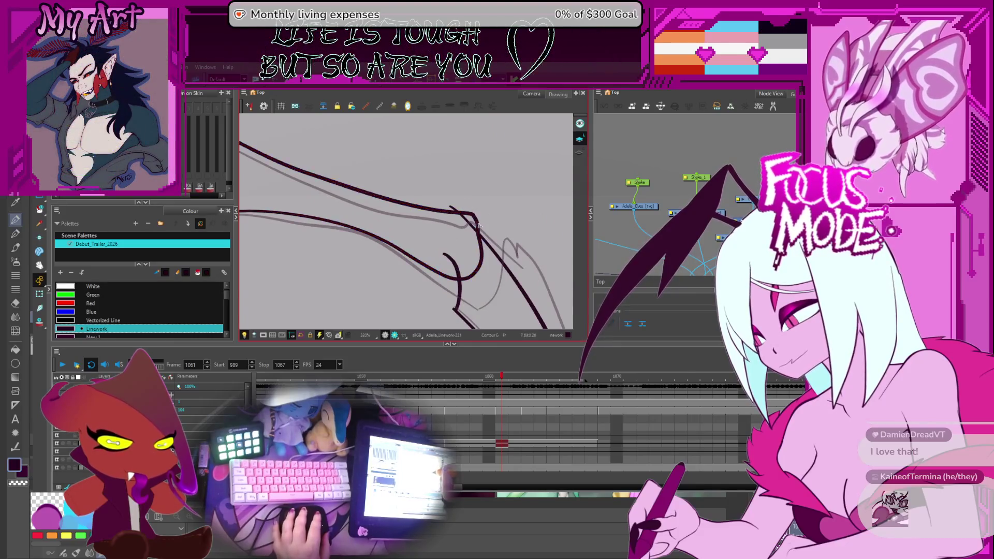
Delete the duplicate and stray strokes around the long curved upper leg on frame 1061
left_click(470, 216)
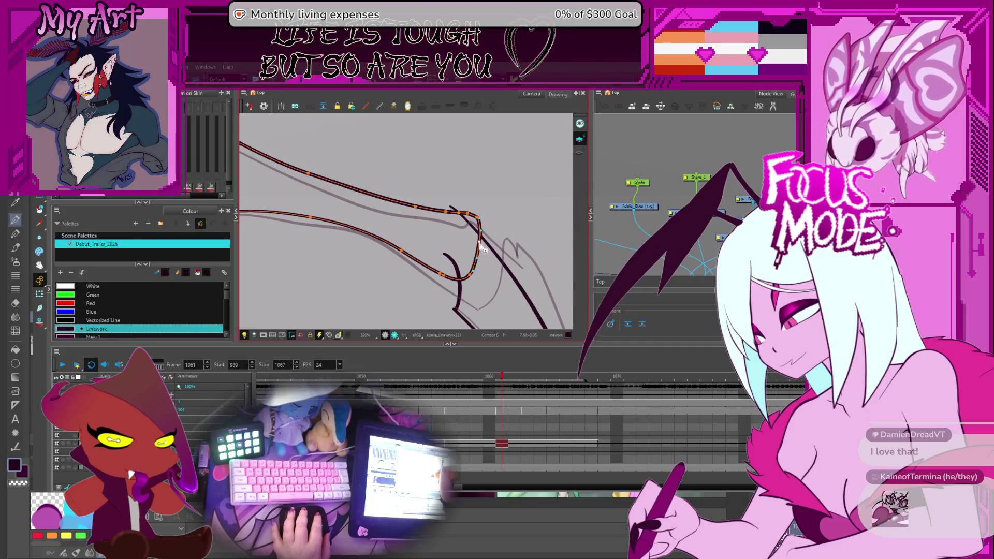
scroll(474, 233, "up", 2)
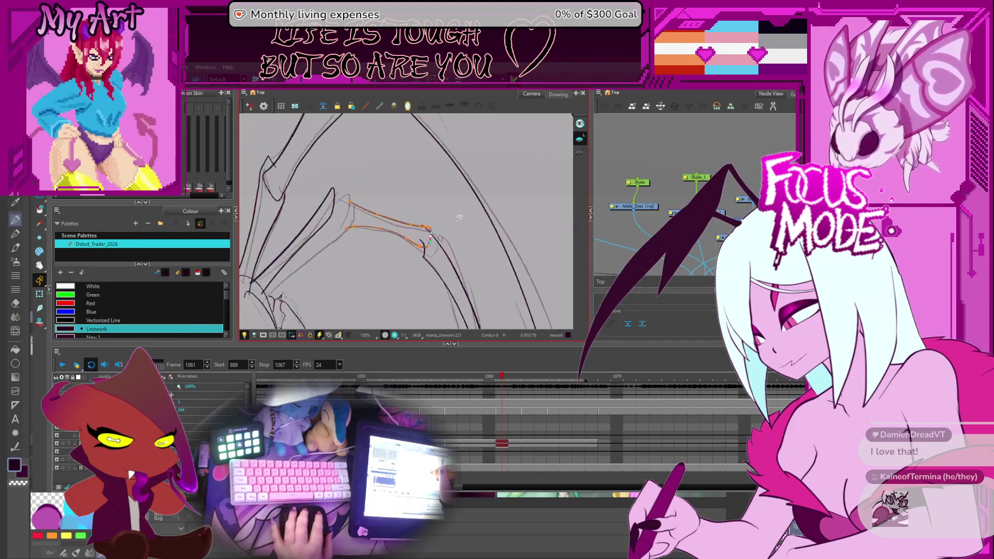
scroll(467, 220, "down", 3)
left_click_drag(350, 238, 436, 221)
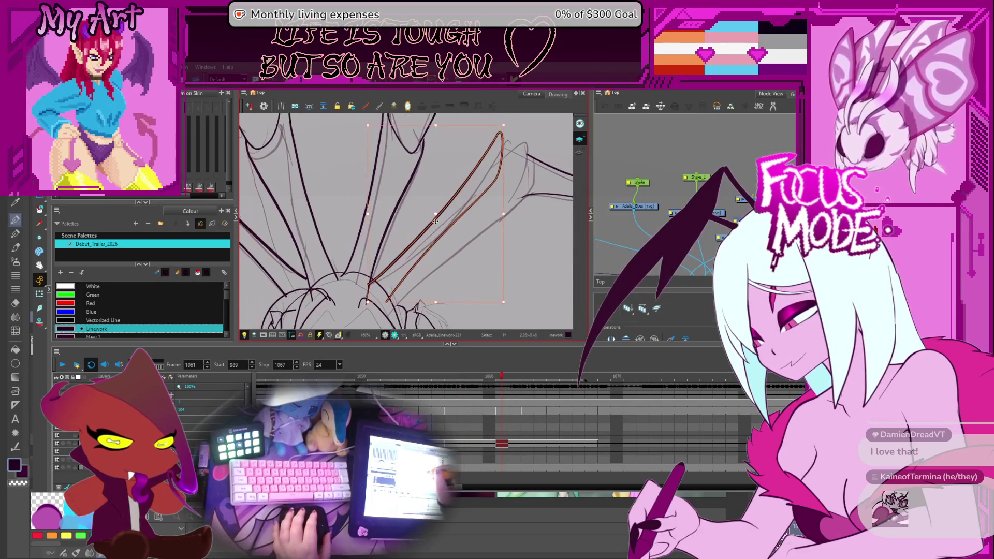
left_click(370, 304)
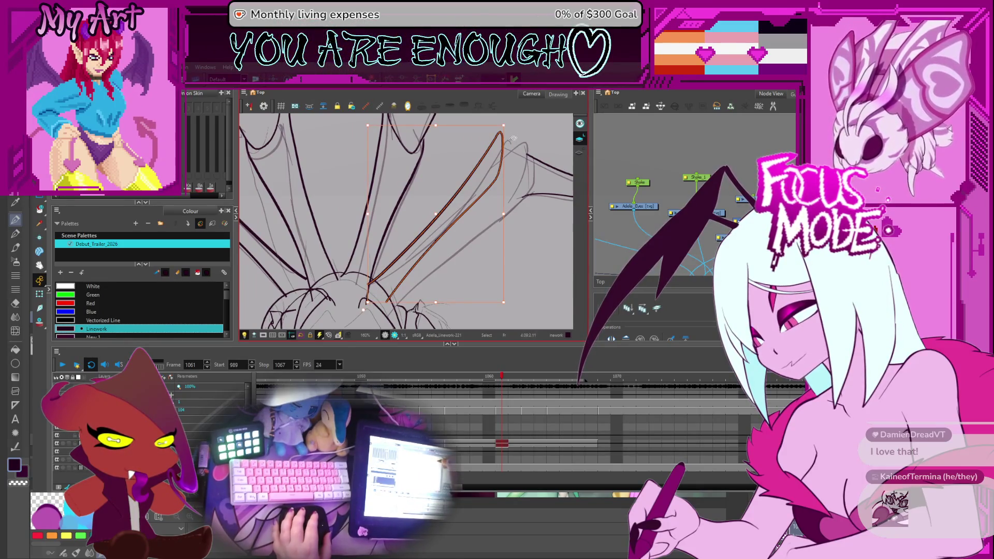
key("Escape")
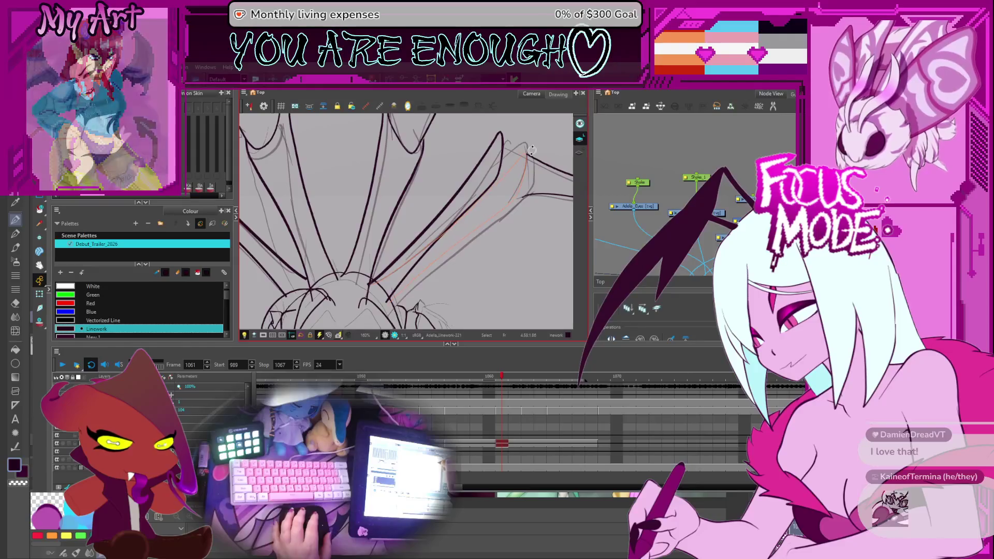
left_click(527, 147)
key("Delete")
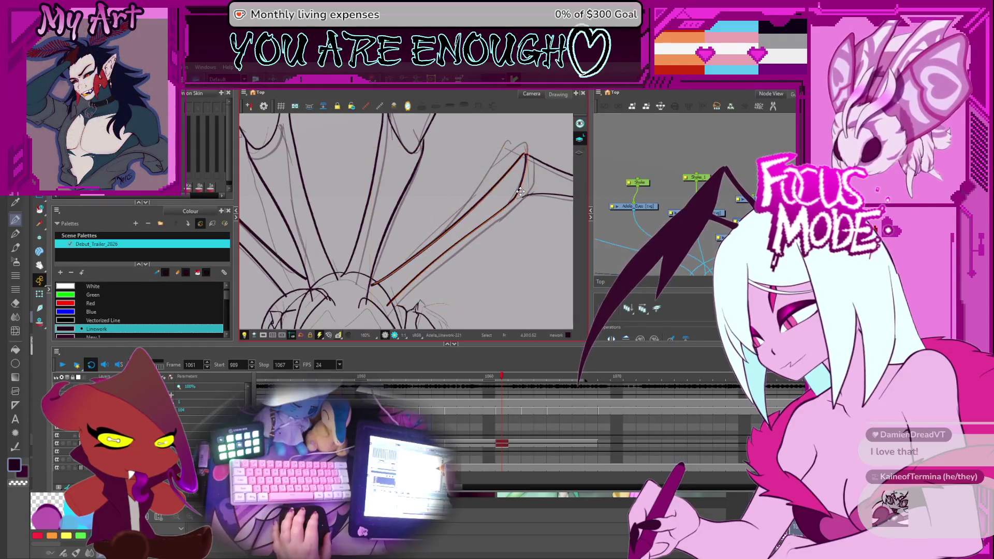
Reshape another upper leg joint and flip to the neighbouring frame to compare
mouse_move(522, 192)
left_mouse_down()
mouse_move(506, 231)
mouse_move(470, 237)
left_mouse_up()
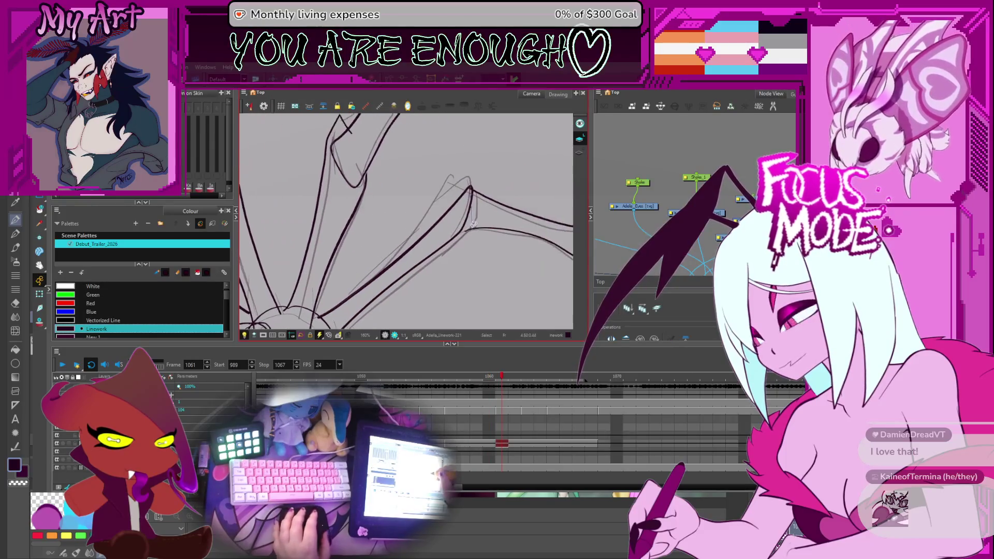
left_click(470, 234)
scroll(470, 237, "up", 3)
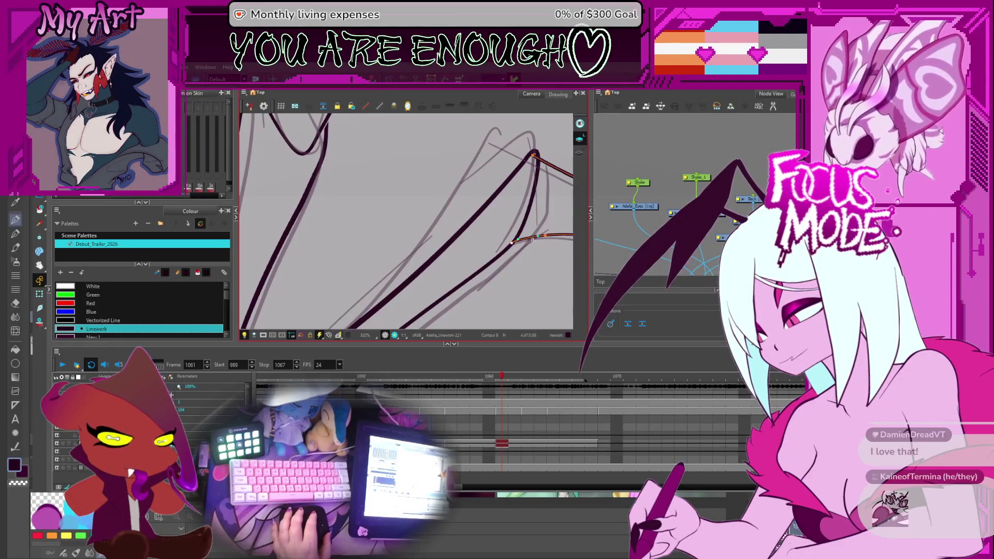
left_click_drag(526, 245, 404, 194)
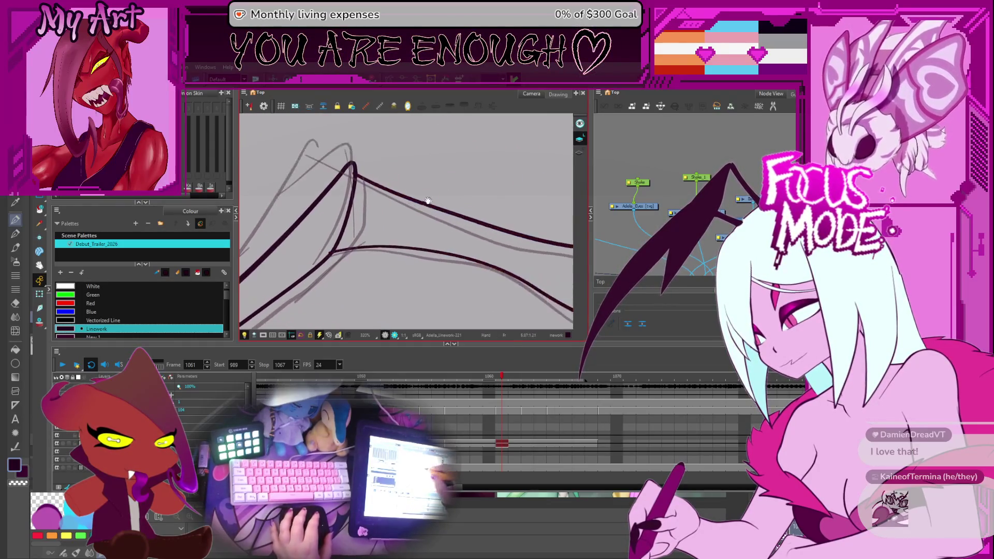
scroll(453, 216, "down", 2)
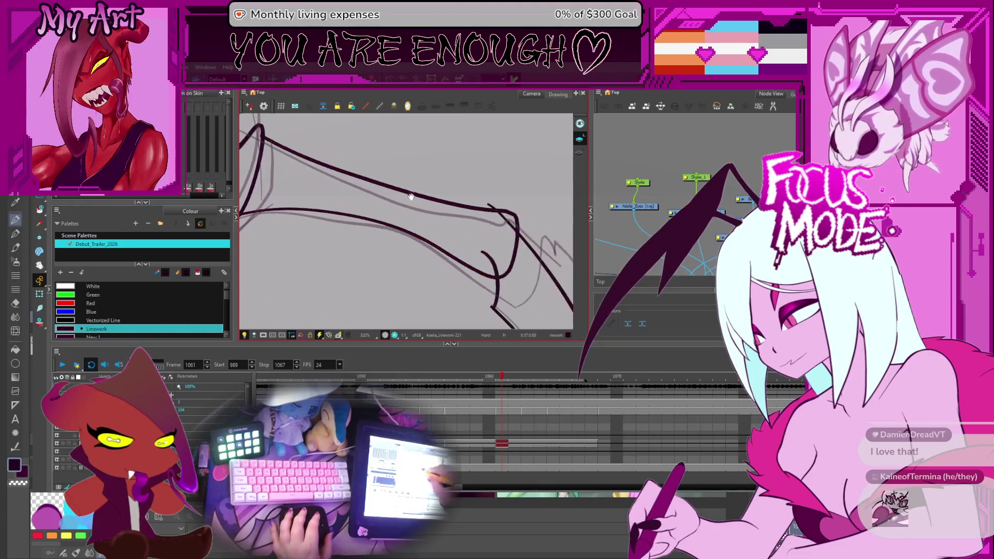
key("g")
key("f")
key("g")
key("f")
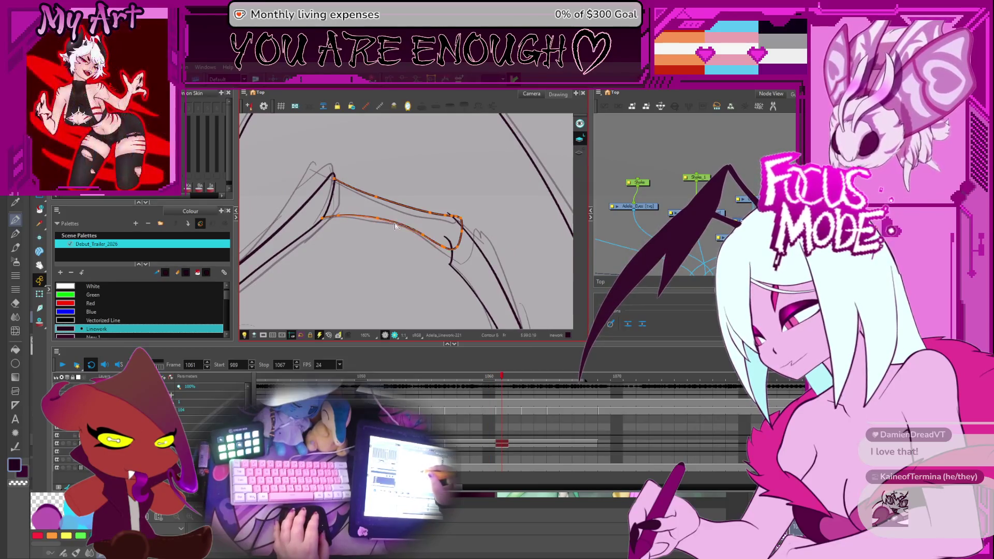
scroll(444, 225, "down", 4)
scroll(445, 225, "up", 1)
Flip between frames 1060 and 1061 across the spider to check the leg motion
key("g")
key("f")
key("g")
left_click_drag(412, 181, 456, 240)
key("g")
key("f")
key("f")
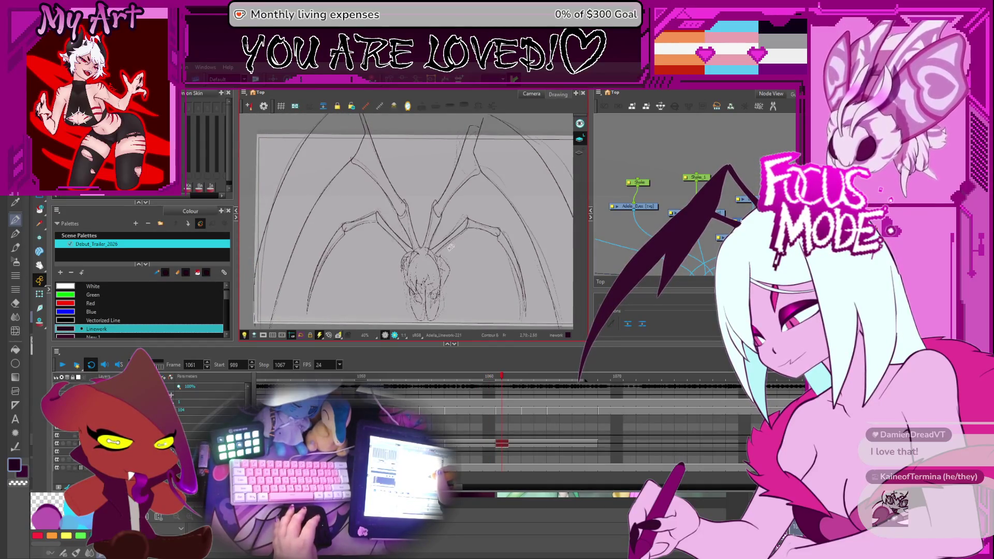
Advance to frame 1063 and adjust a leg stroke near the joint
key("g")
key("period")
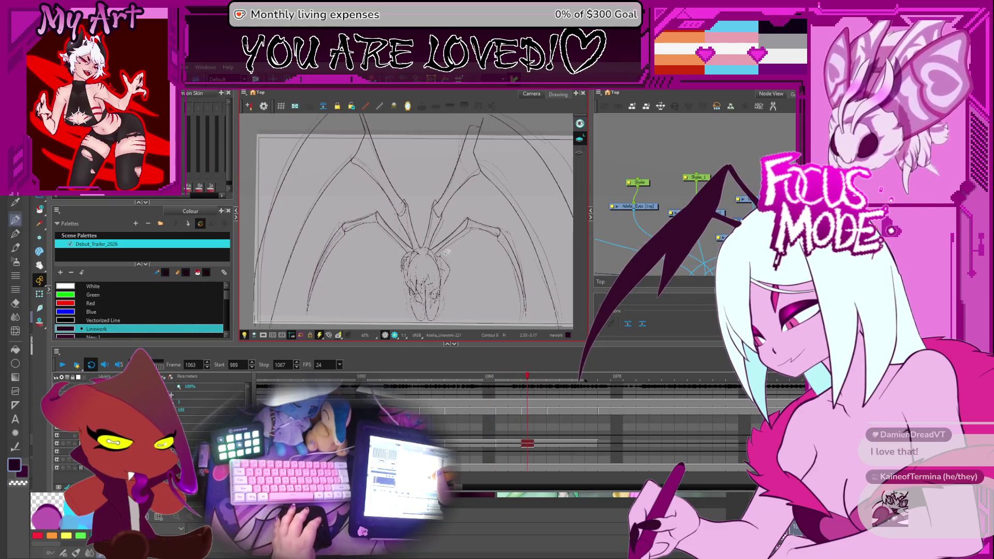
key("period")
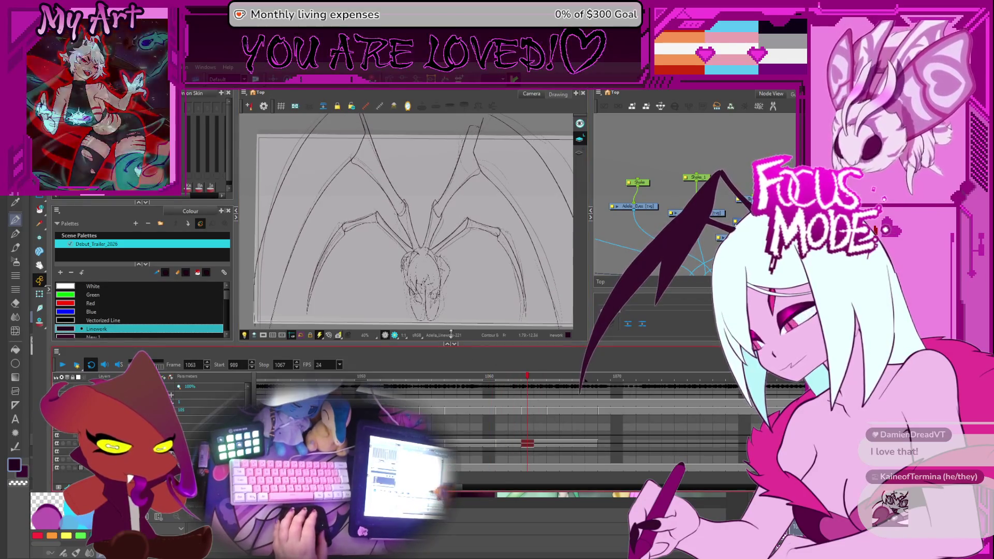
scroll(349, 250, "up", 1)
scroll(389, 248, "up", 1)
left_click(388, 249)
key("Escape")
key("Escape")
key("Escape")
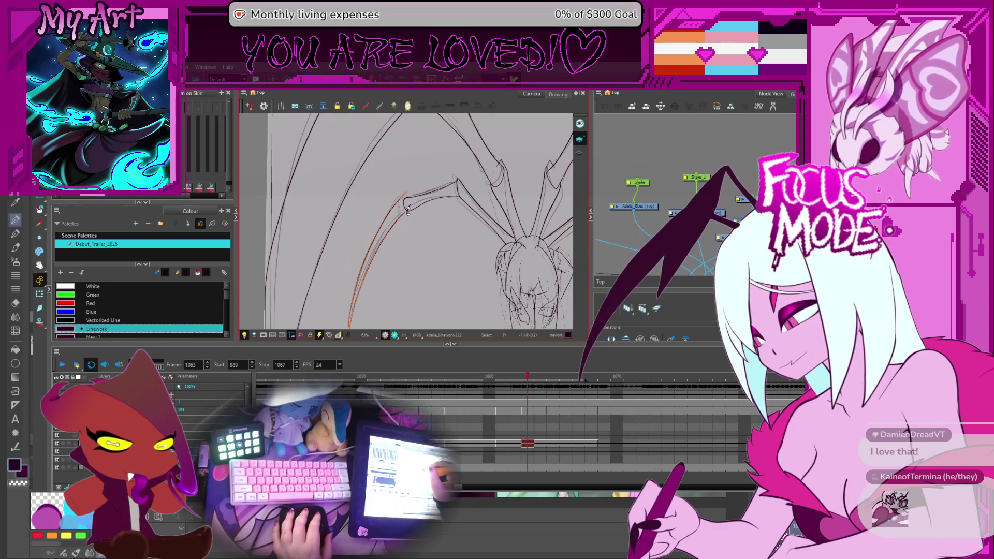
left_click_drag(436, 204, 423, 245)
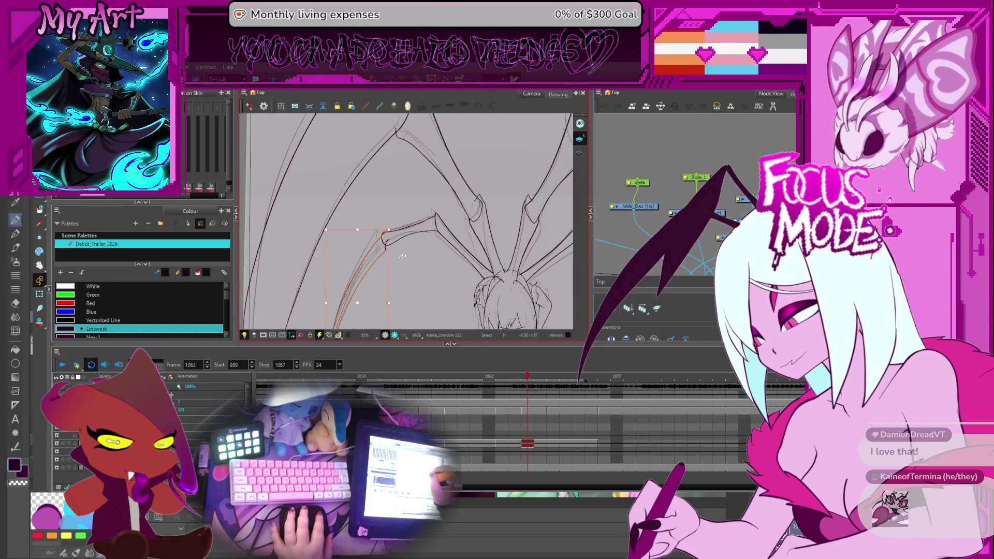
scroll(388, 242, "up", 1)
scroll(404, 241, "up", 1)
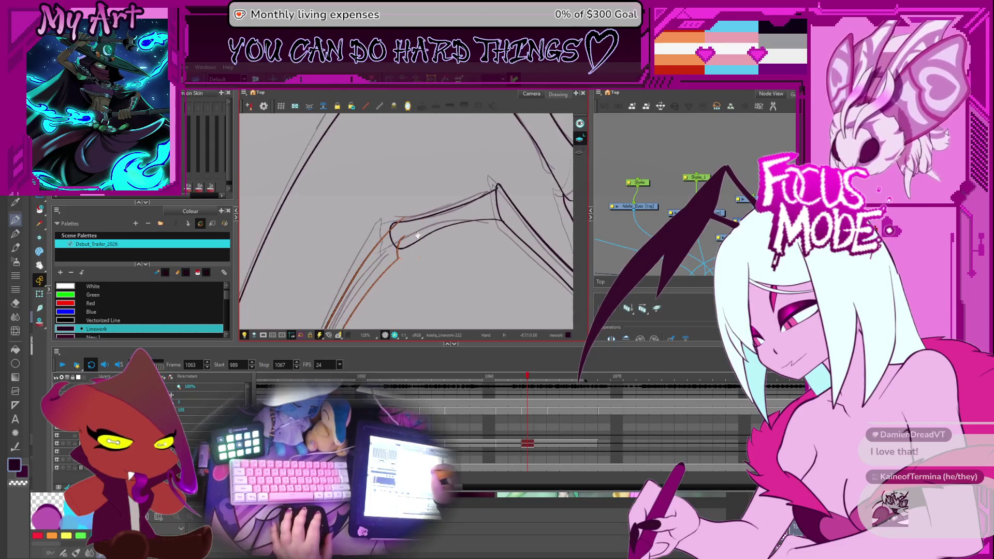
Reshape the joint stroke, delete the stray dark stroke beside it and adjust the neighbouring stroke
left_click(399, 234)
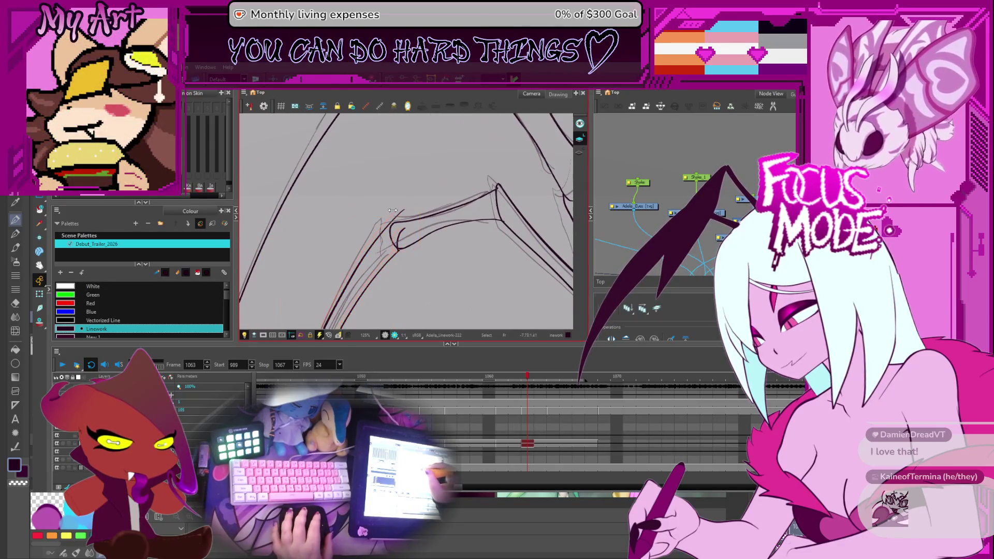
left_click_drag(403, 241, 417, 250)
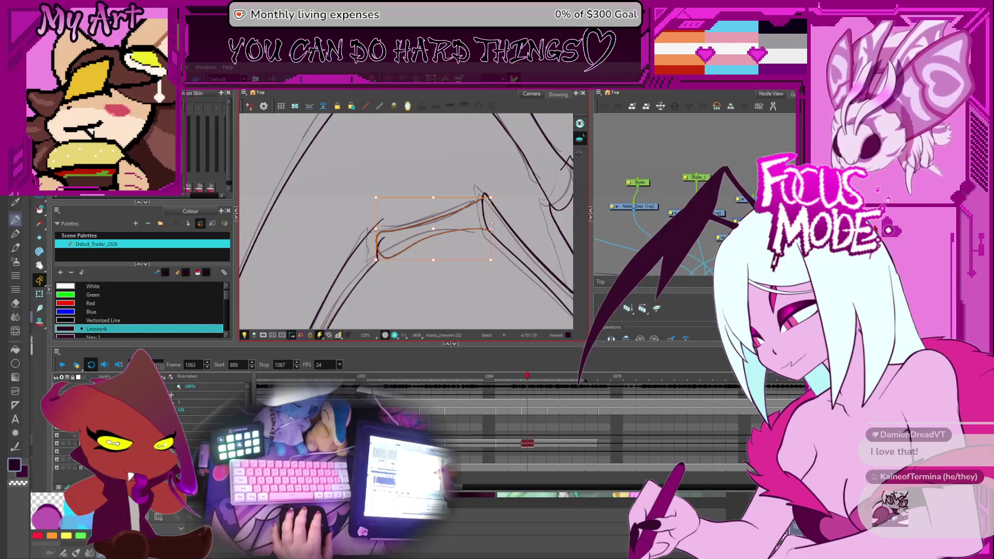
key("Escape")
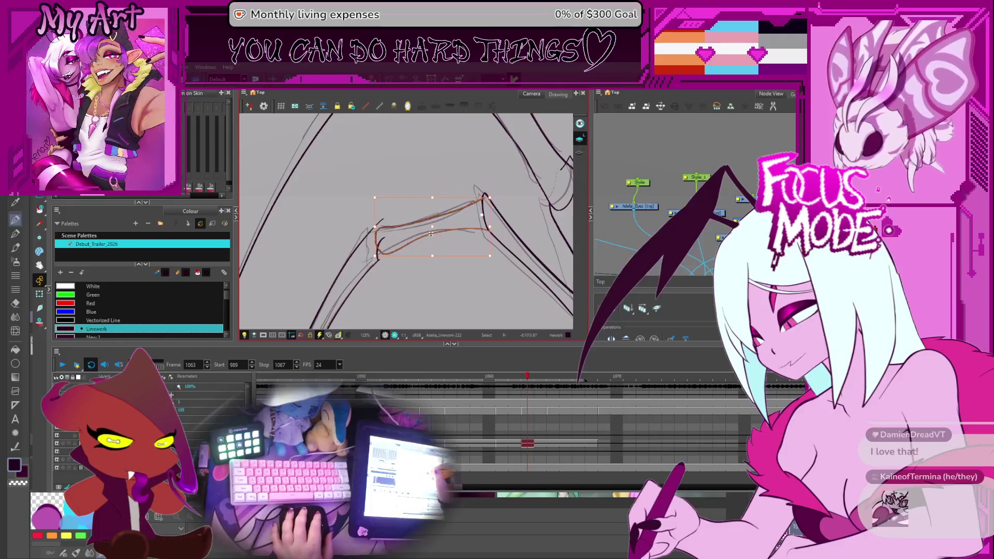
key("Delete")
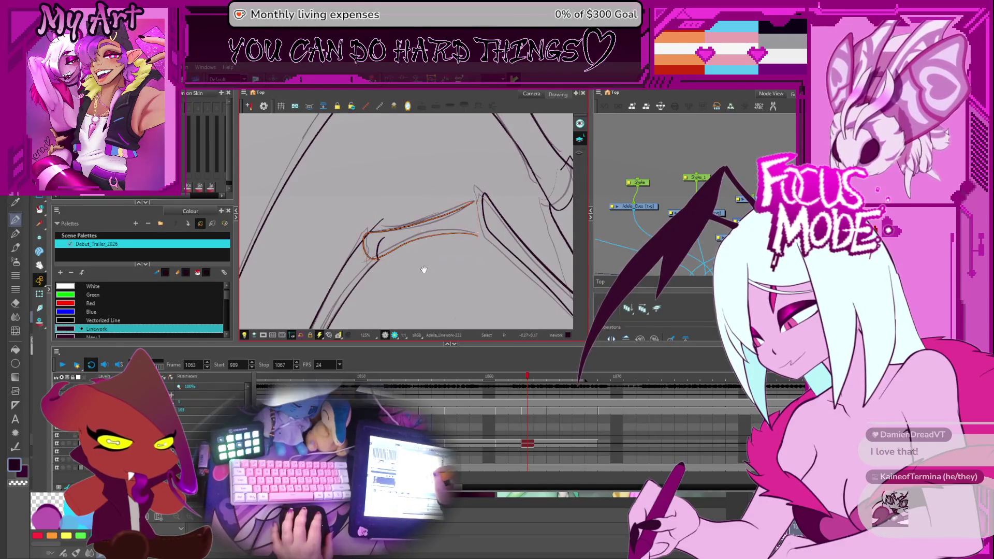
left_click_drag(404, 264, 429, 242)
left_click(386, 224)
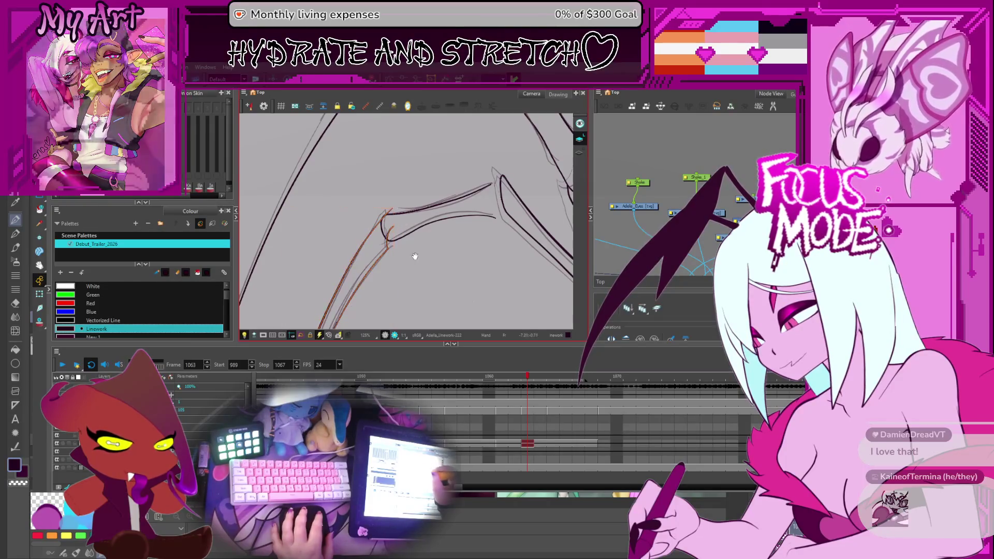
scroll(396, 205, "up", 2)
mouse_move(404, 225)
left_mouse_down()
mouse_move(423, 204)
mouse_move(443, 242)
mouse_move(431, 222)
left_mouse_up()
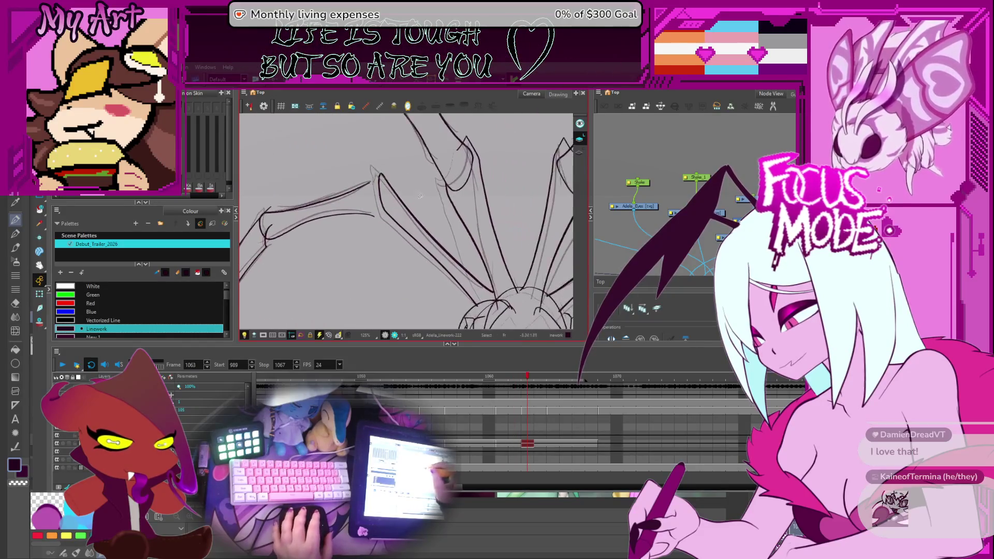
left_click(431, 222)
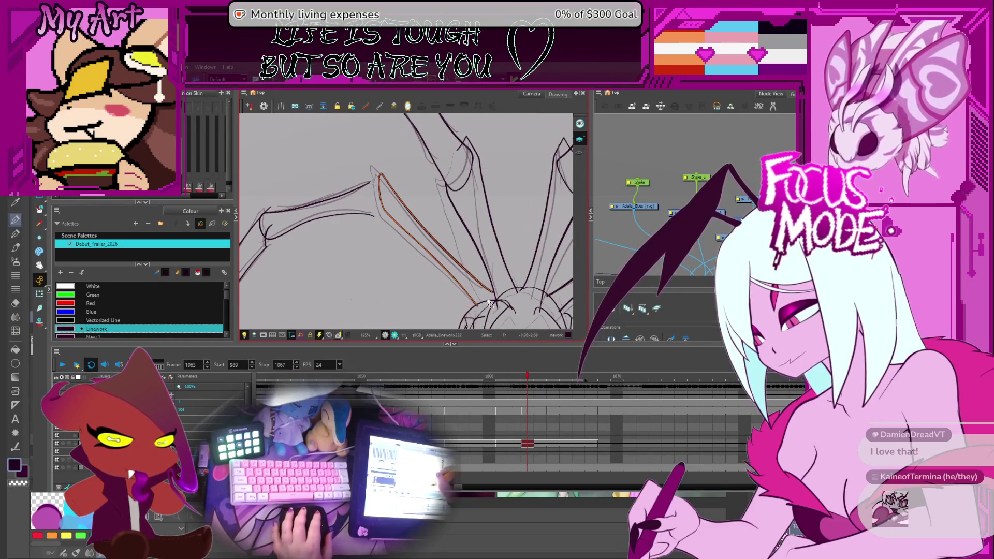
left_click(376, 161)
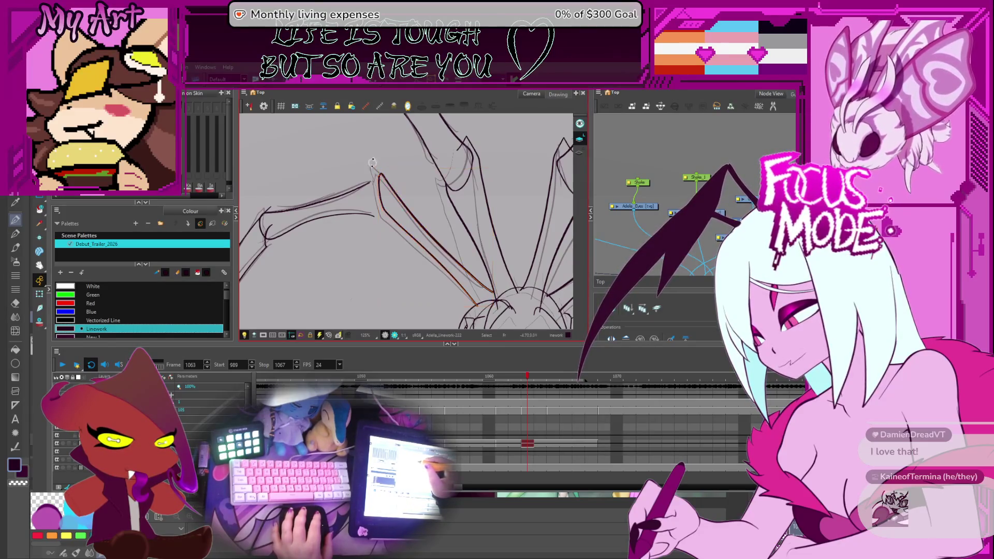
left_click(372, 175)
key("Escape")
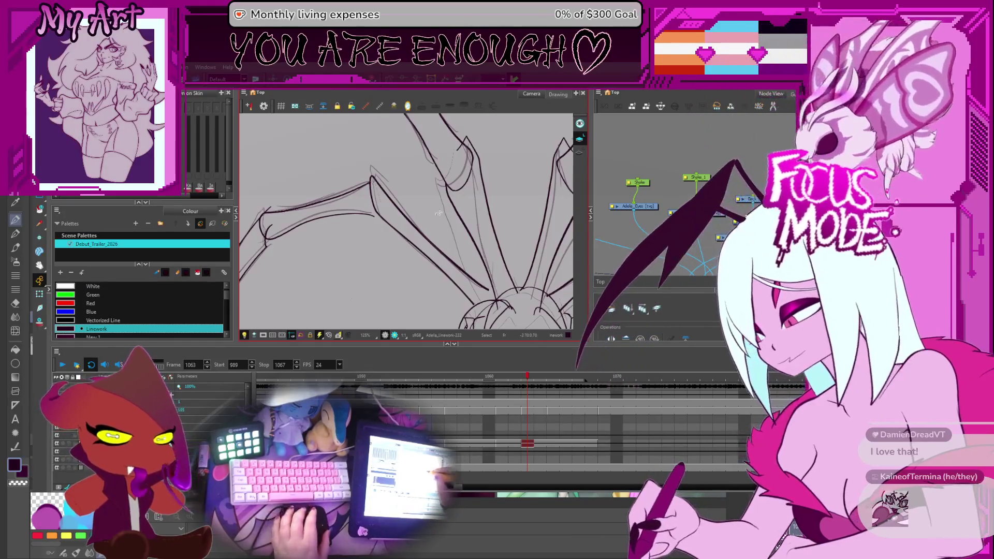
Rework the central leg strokes near the joint on 1063 and flip against frames 1062–1064 with the whole spider in view
key("comma")
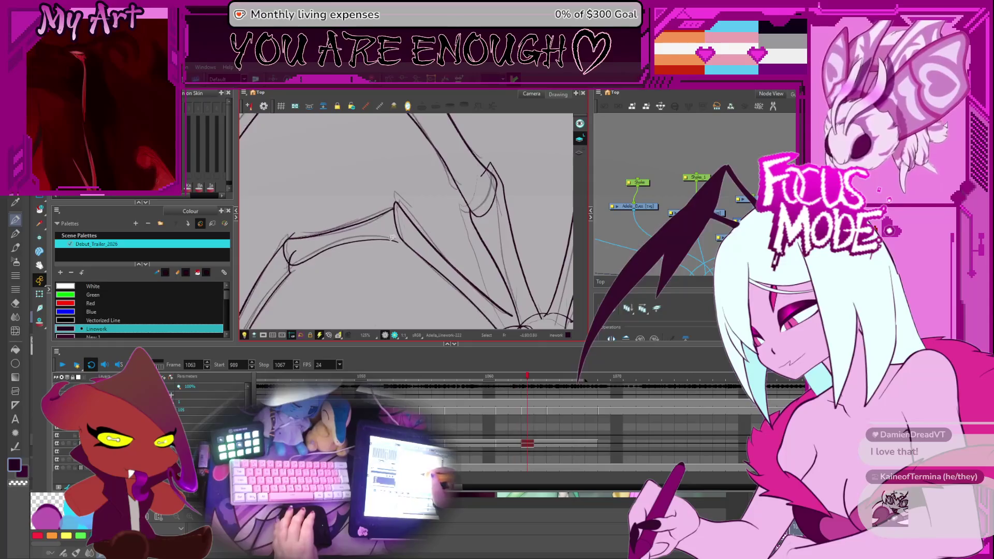
key("period")
left_click(396, 245)
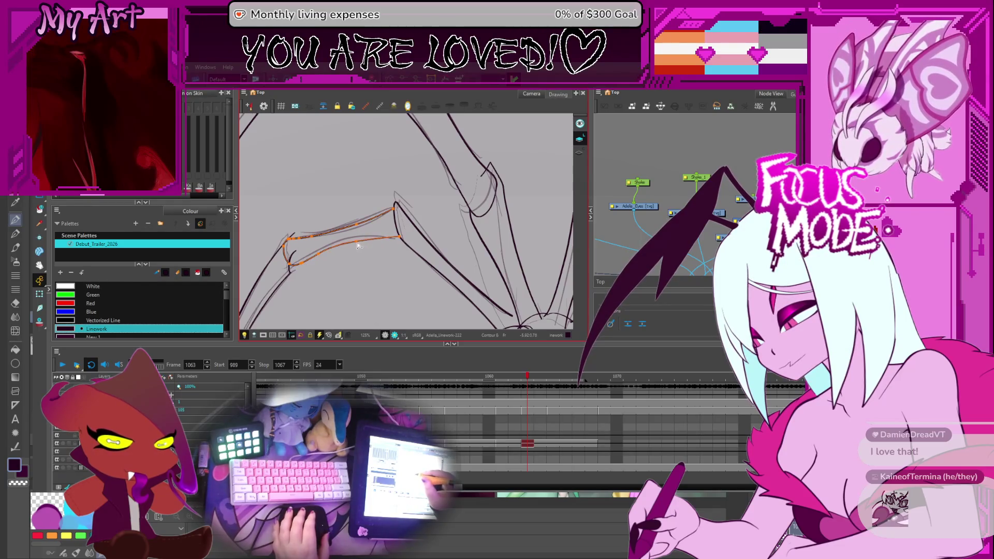
key("Escape")
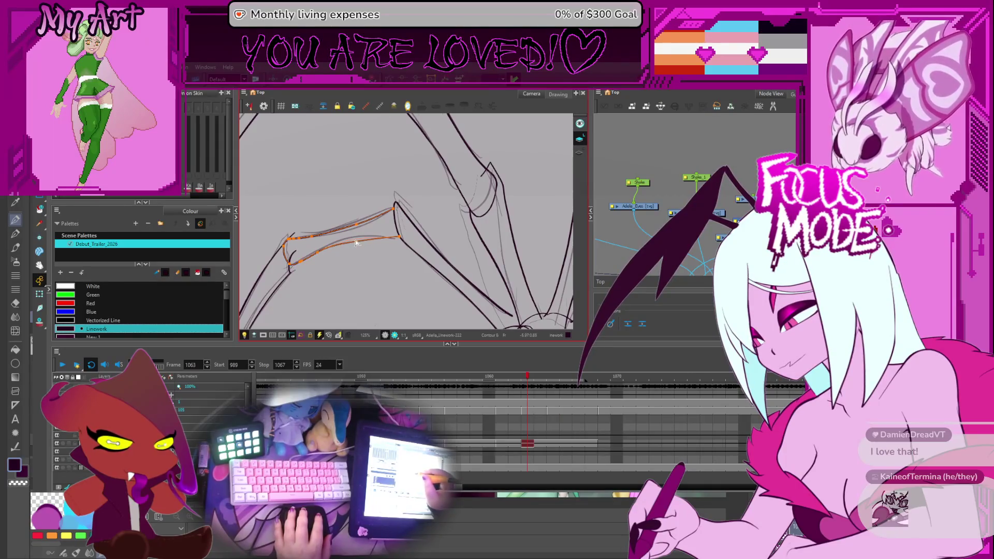
key("Escape")
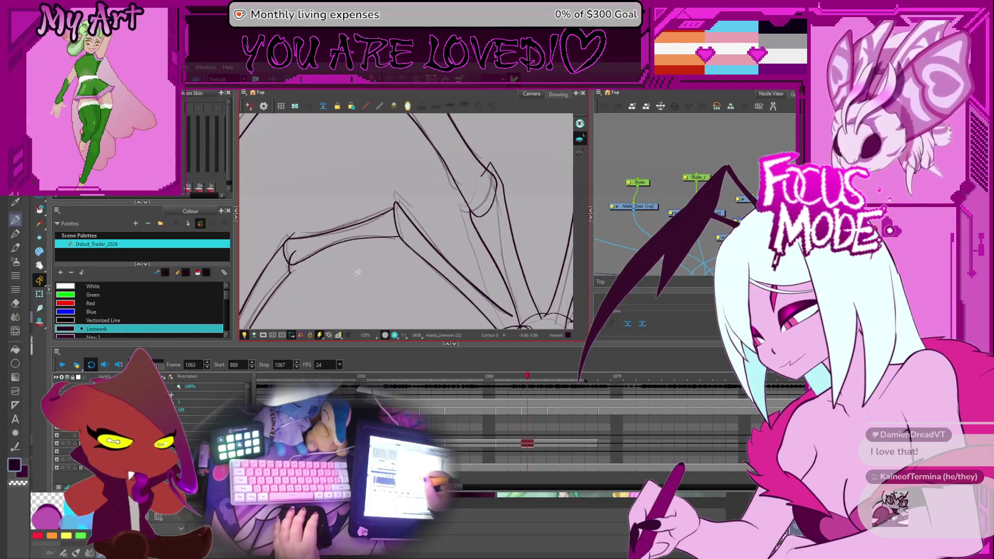
scroll(358, 271, "down", 4)
key("comma")
key("period")
key("comma")
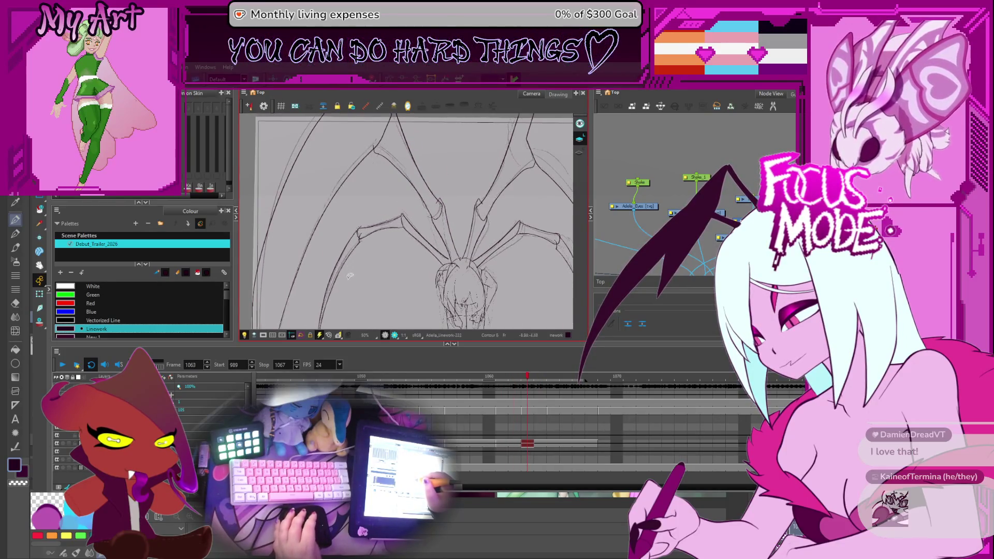
On frame 1063, adjust a right leg stroke and compare it against frame 1061
key("period")
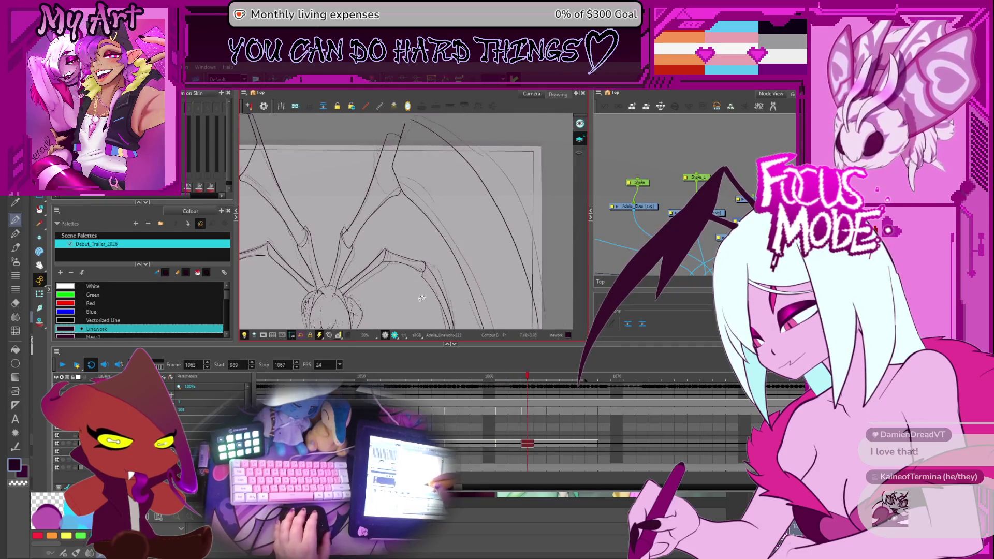
scroll(434, 233, "up", 3)
left_click(454, 219)
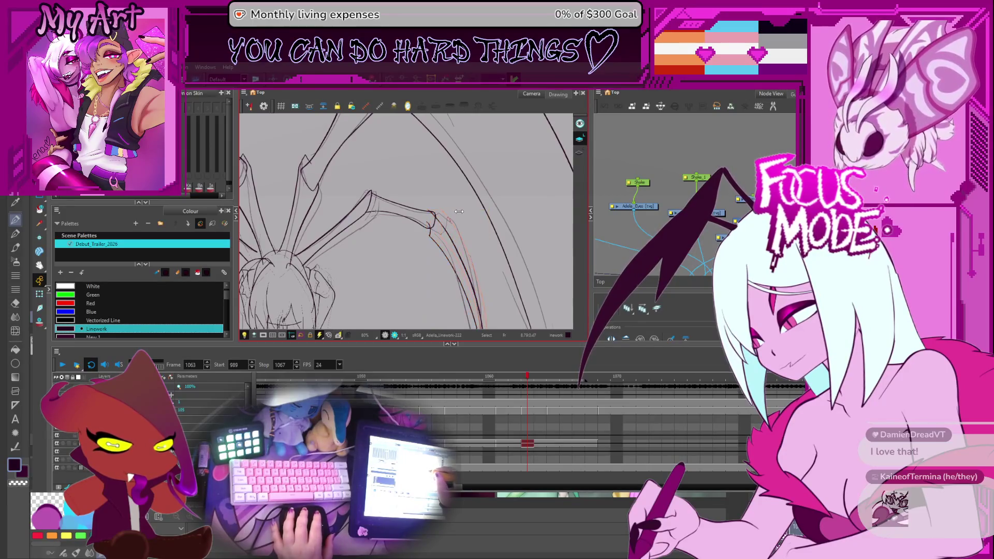
key("comma")
key("comma")
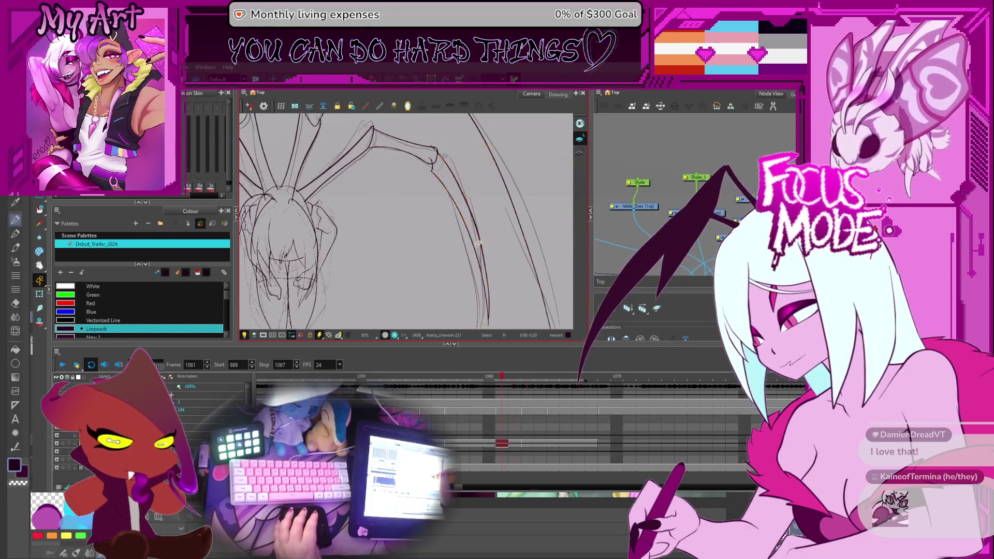
key("period")
key("period")
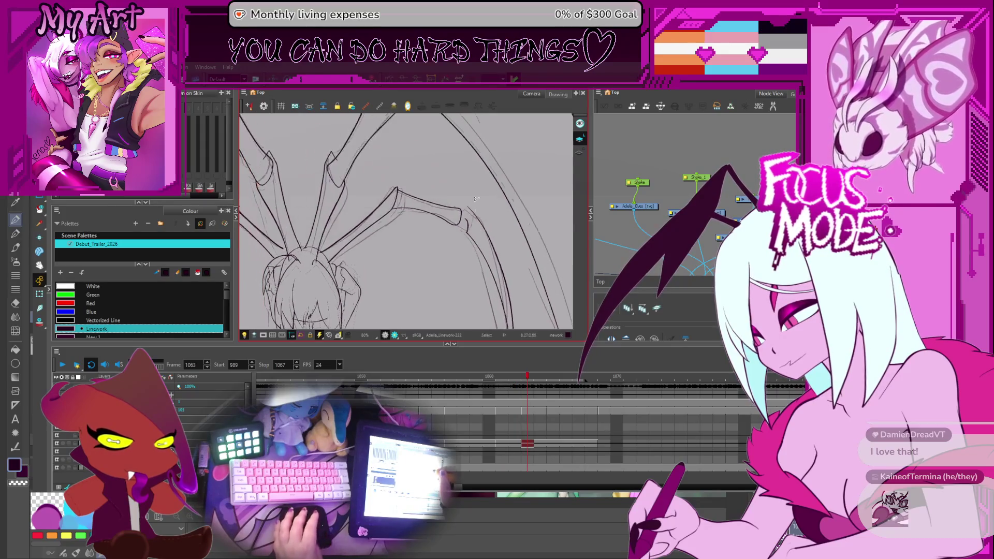
Redraw a darker stroke at the right leg joint and adjust the leg segments past the knee
left_click(459, 205)
scroll(467, 206, "up", 3)
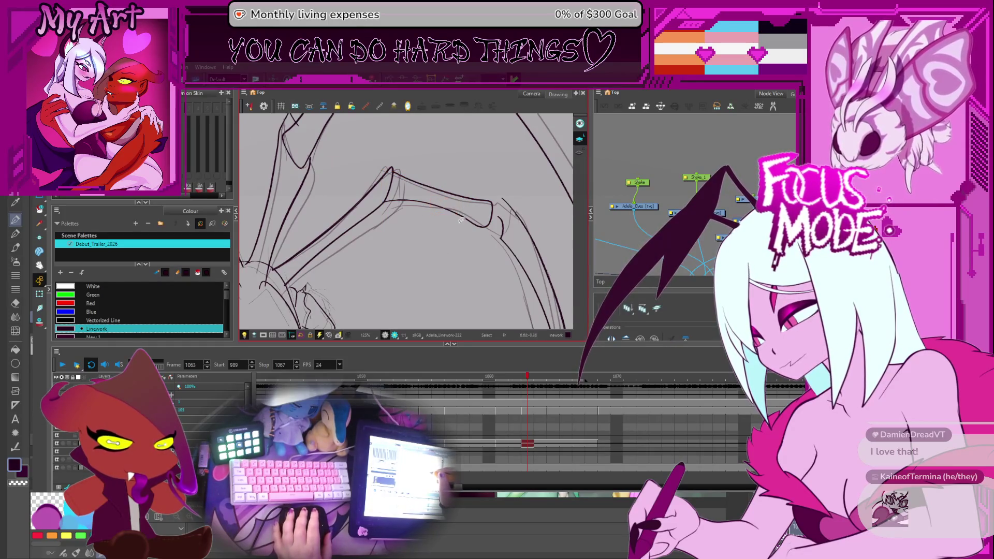
left_click_drag(460, 220, 471, 189)
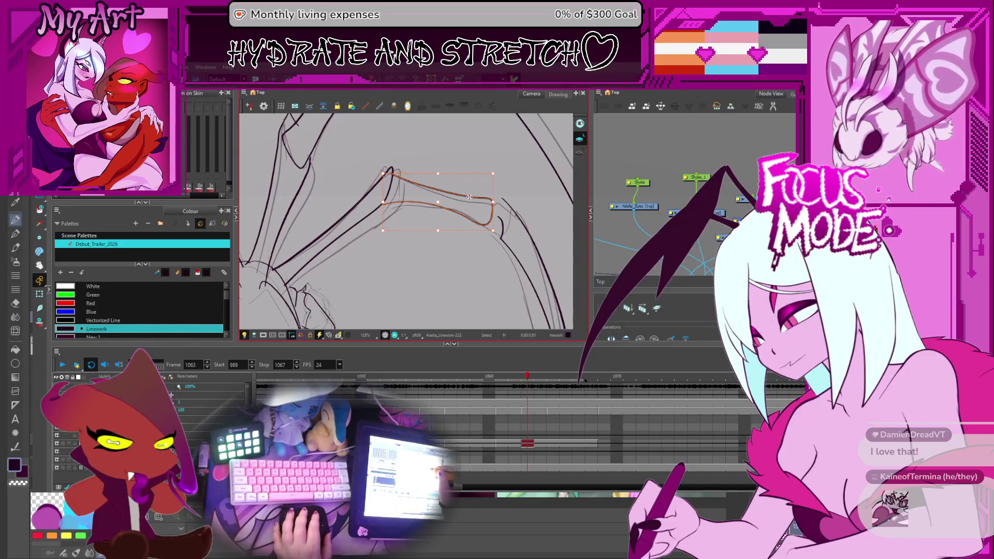
left_click(485, 201)
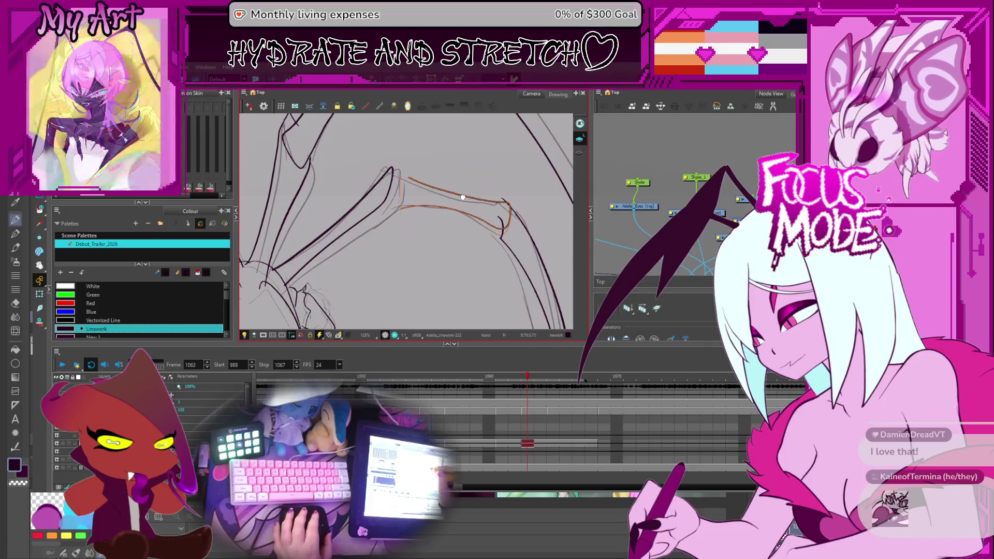
left_click(387, 224)
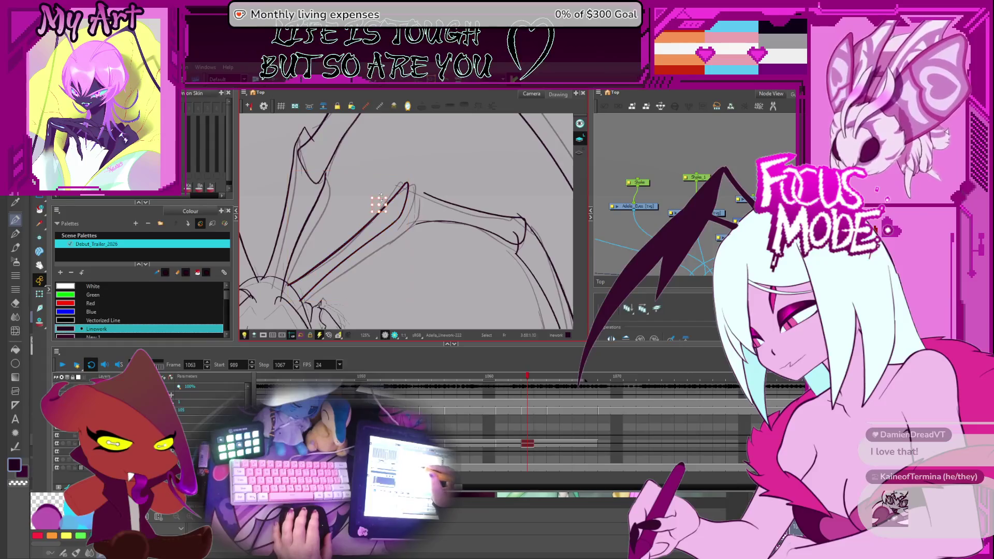
scroll(380, 203, "down", 2)
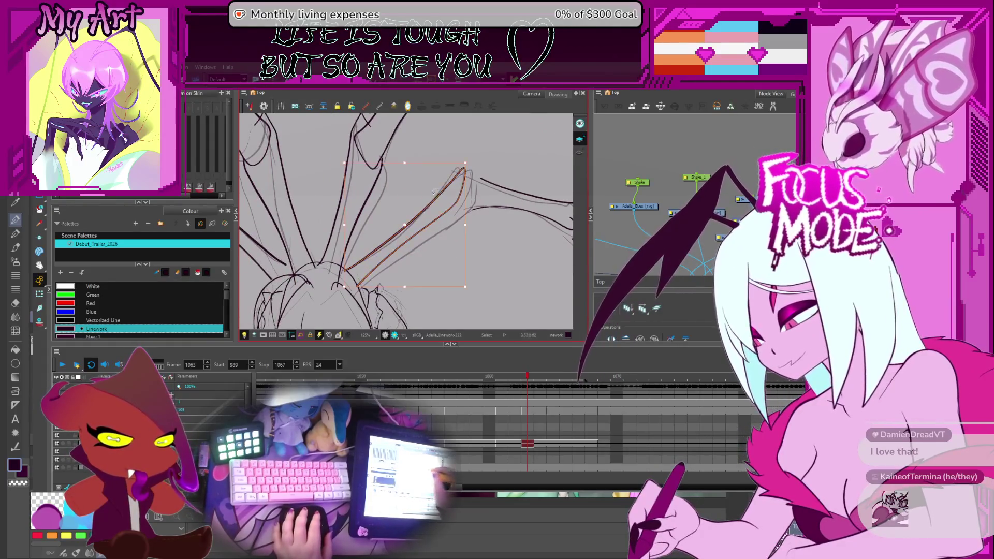
Marquee-select the long diagonal leg strokes on 1063 and show their contour points for reshaping
left_click_drag(339, 286, 473, 167)
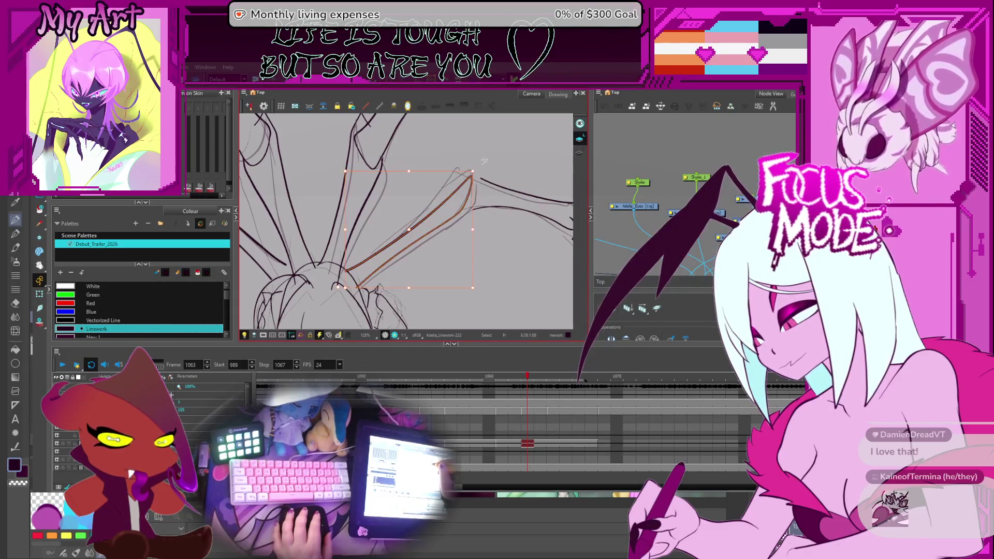
left_click(445, 222)
left_click(453, 217)
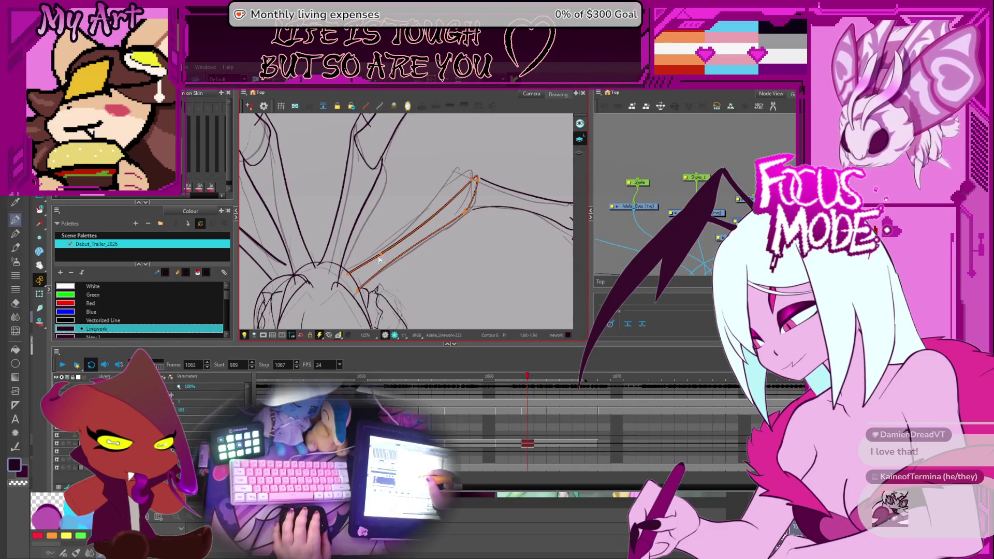
Drag the contour points so the long middle leg segment bends smoothly into its lower joint, then deselect
left_click_drag(381, 260, 457, 208)
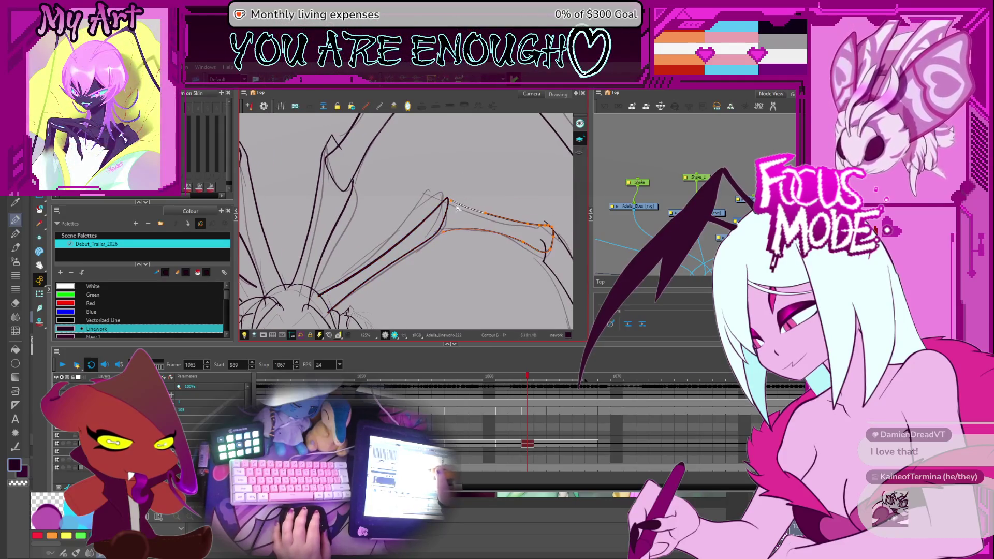
left_click_drag(488, 216, 508, 219)
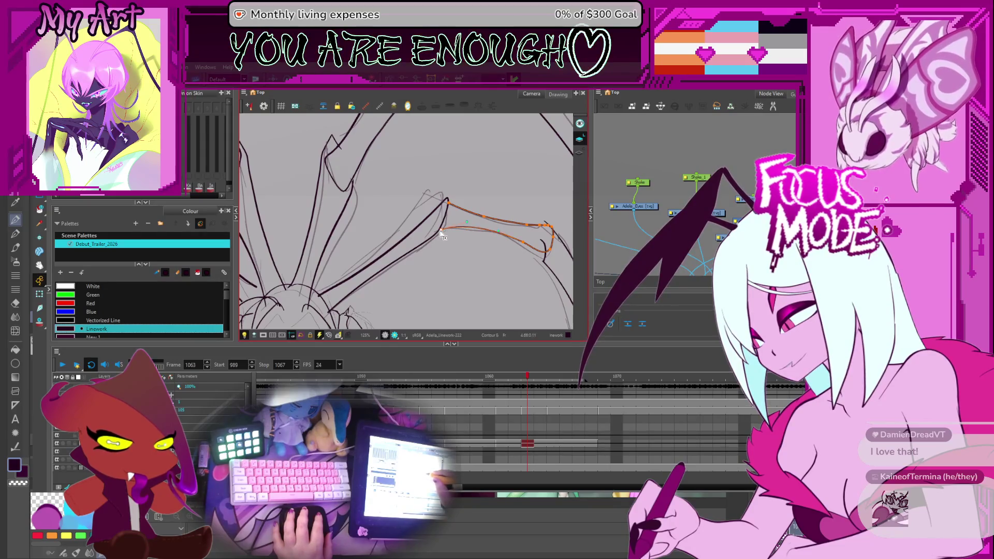
scroll(466, 225, "up", 3)
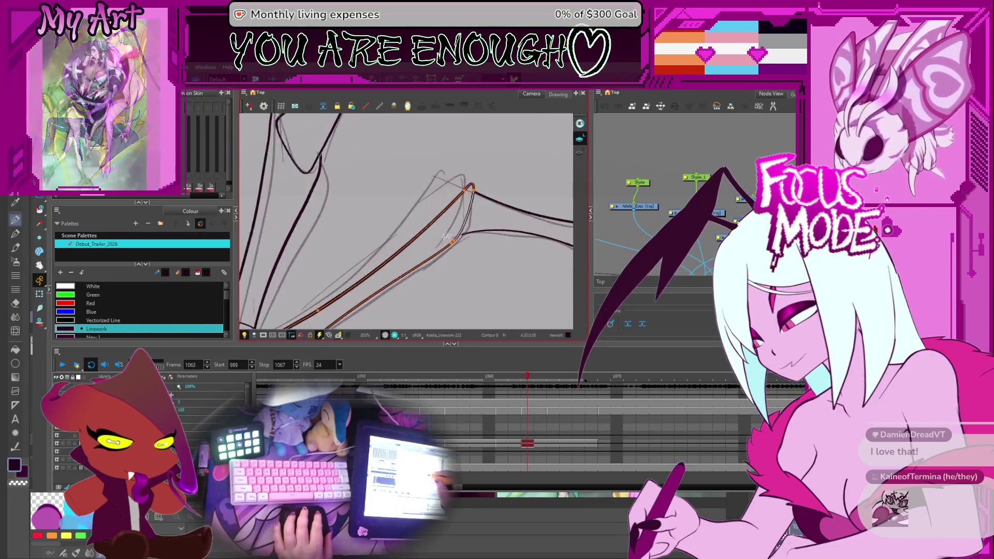
left_click(475, 237)
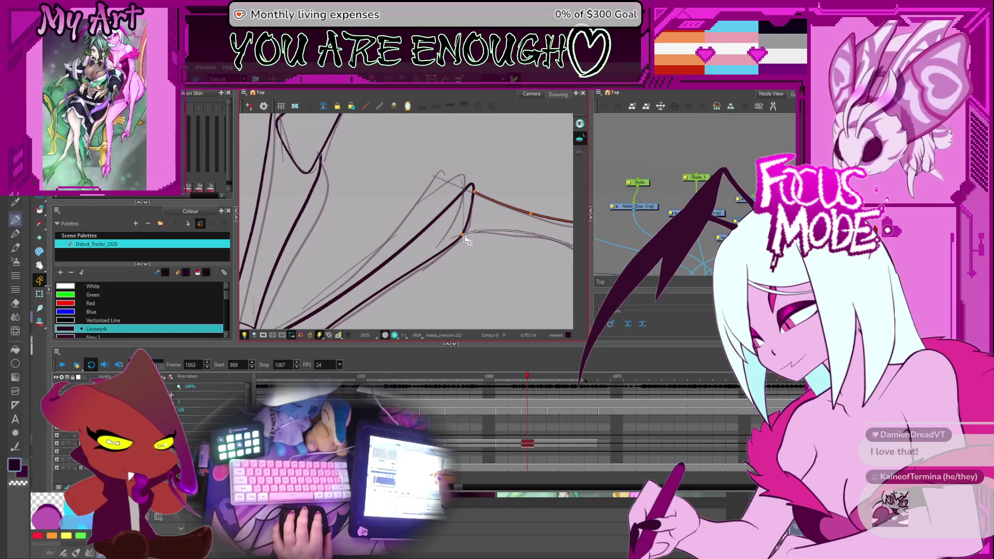
left_click_drag(466, 241, 408, 232)
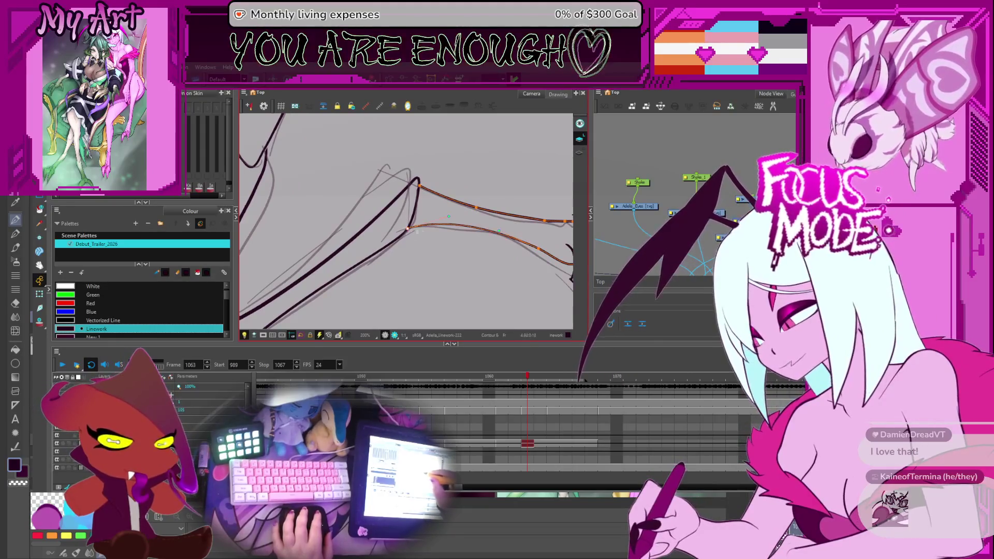
left_click_drag(447, 222, 388, 225)
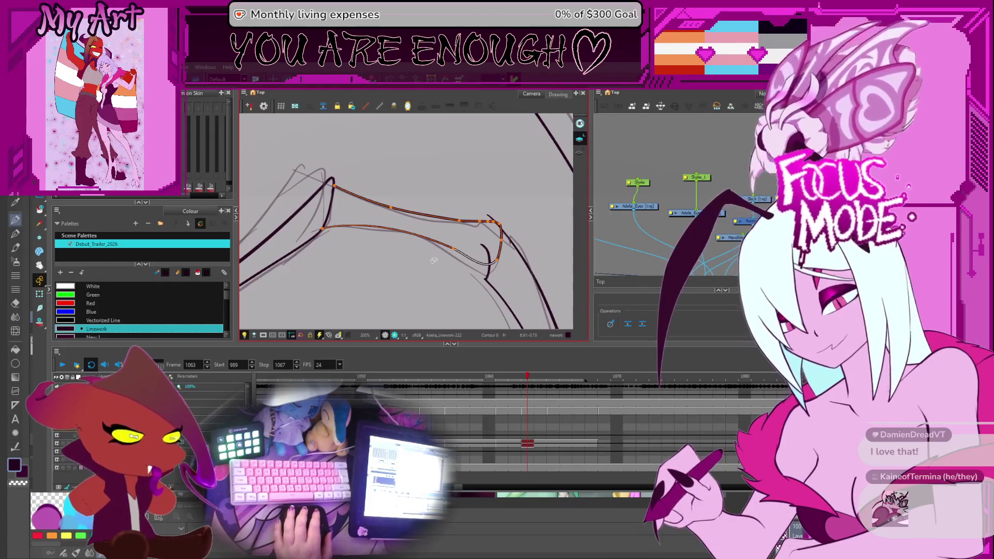
key("Escape")
scroll(436, 269, "down", 1)
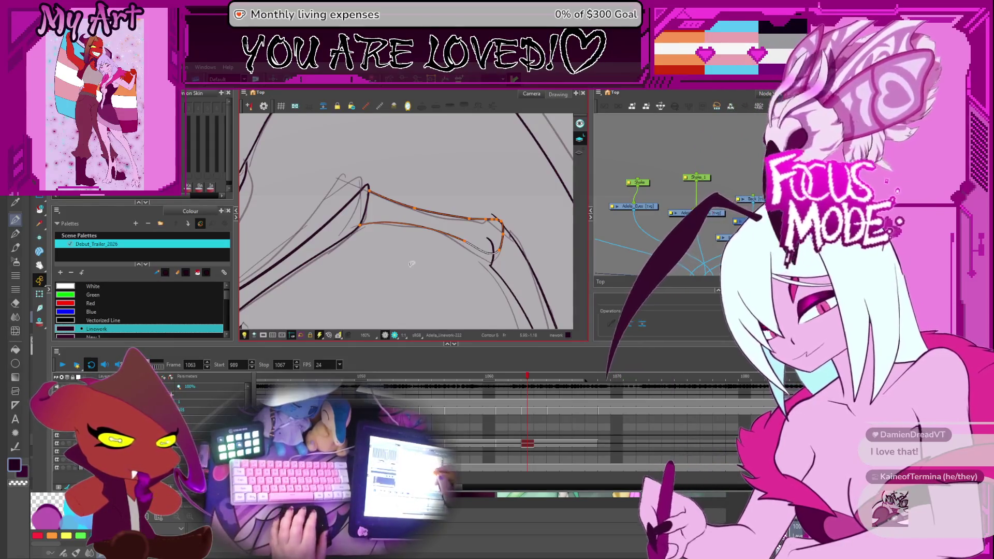
scroll(412, 264, "down", 4)
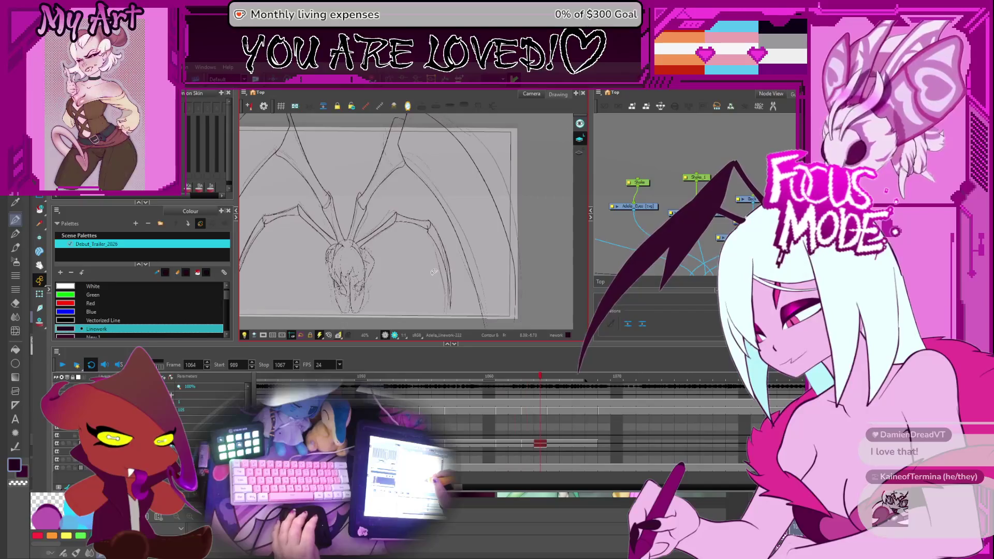
key("period")
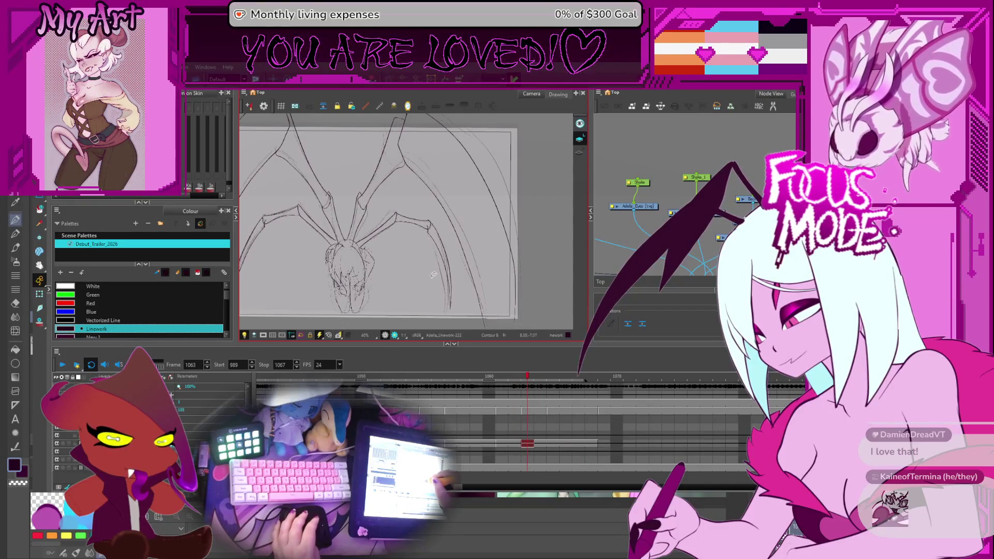
scroll(417, 234, "up", 2)
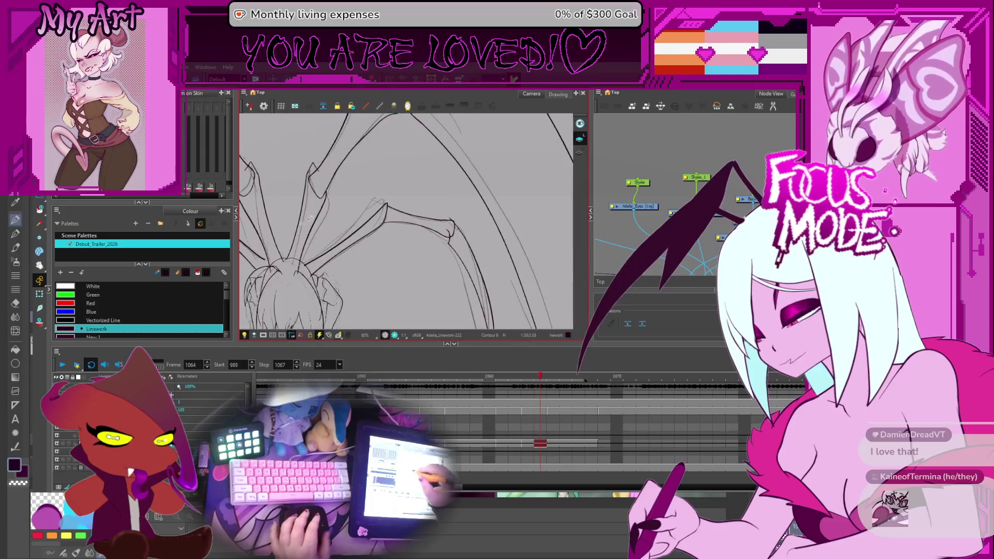
scroll(417, 235, "up", 3)
left_click(410, 271)
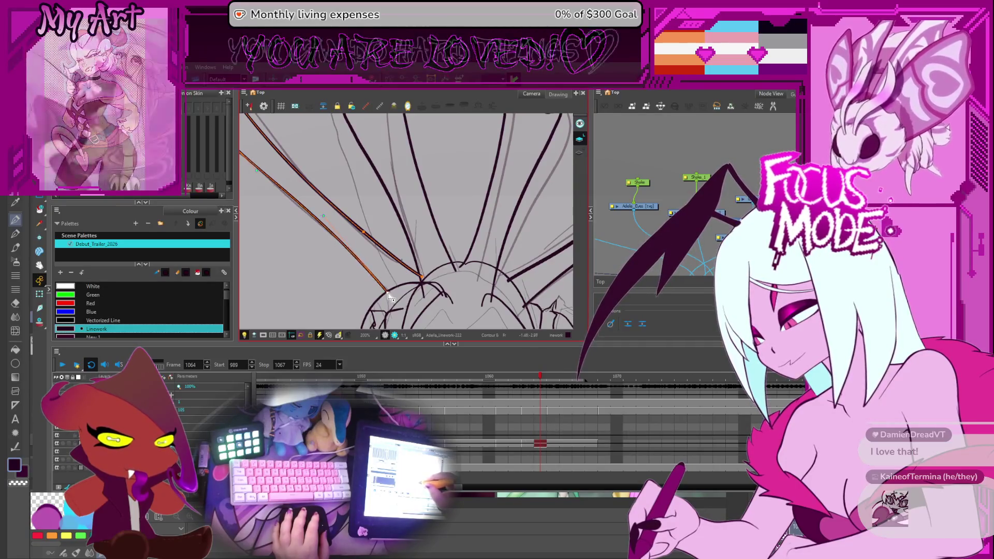
key("comma")
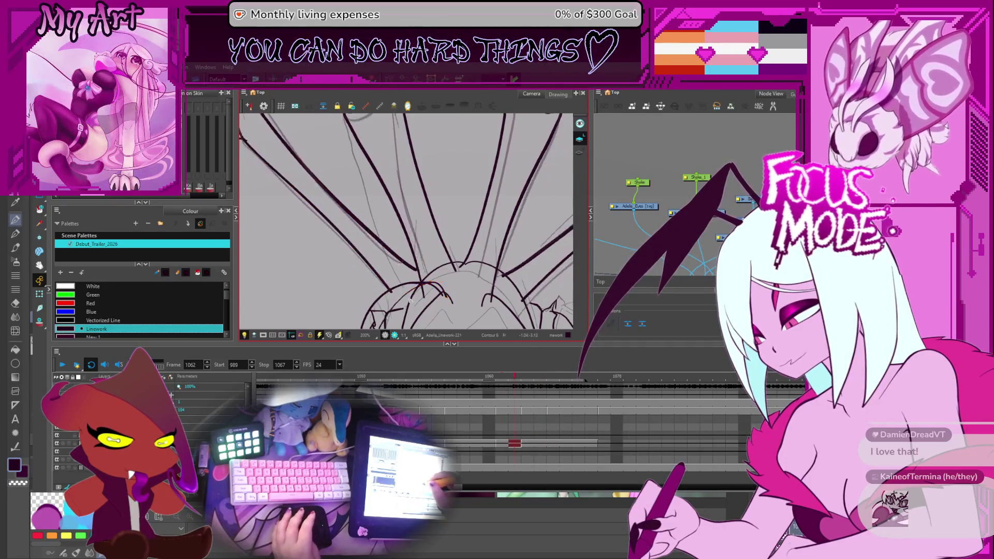
key("comma")
key("period")
key("comma")
key("period")
key("comma")
left_click(413, 272)
key("Escape")
key("period")
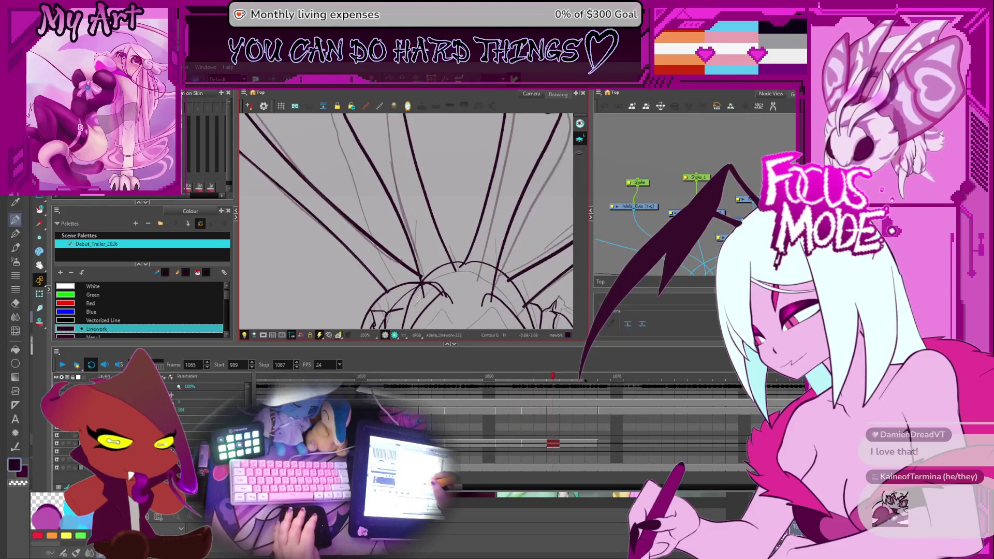
key("comma")
key("comma")
key("comma")
key("1")
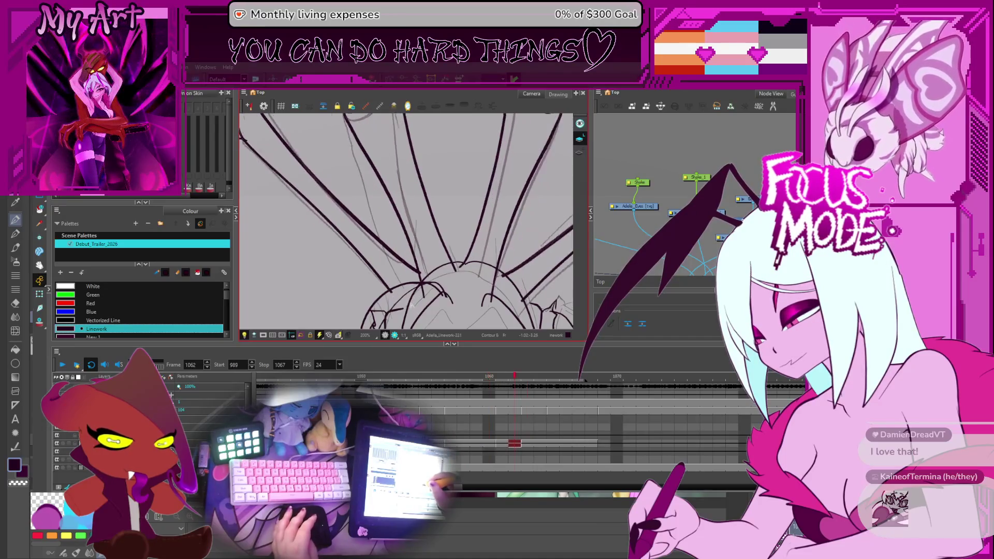
key("1")
key("comma")
key("comma")
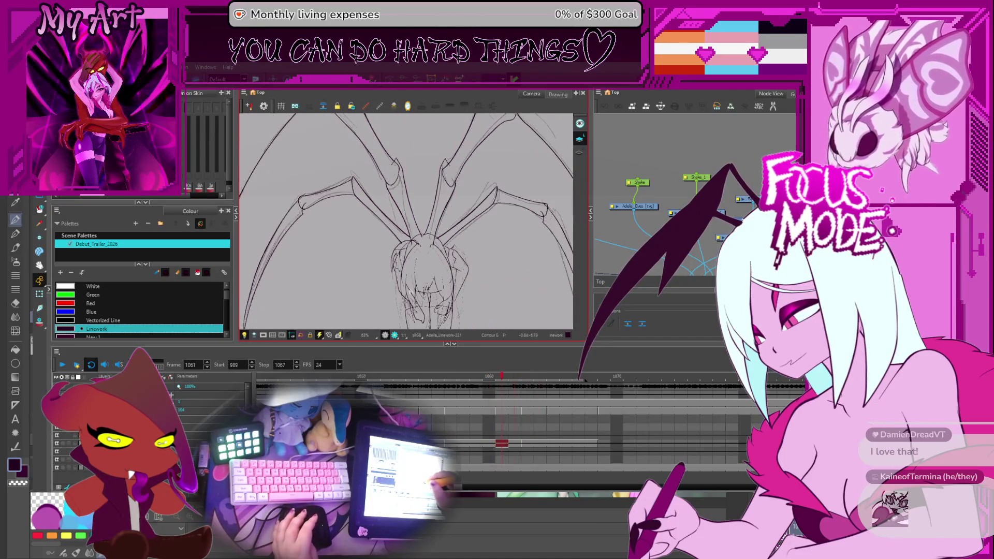
key("period")
key("period")
key("period")
key("1")
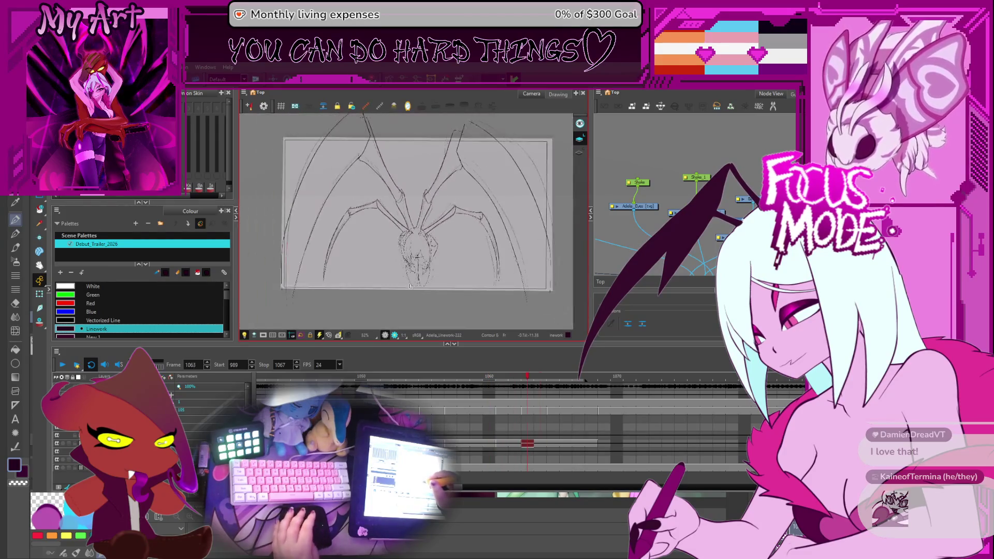
left_click_drag(388, 189, 388, 241)
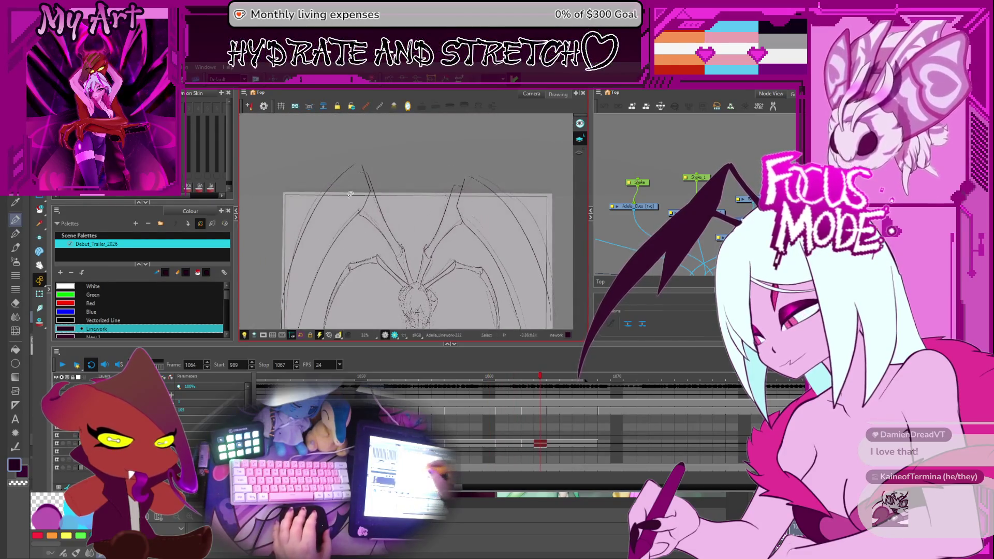
Inspect the left and right outer leg strokes, flipping adjacent frames to compare their motion
left_click(372, 195)
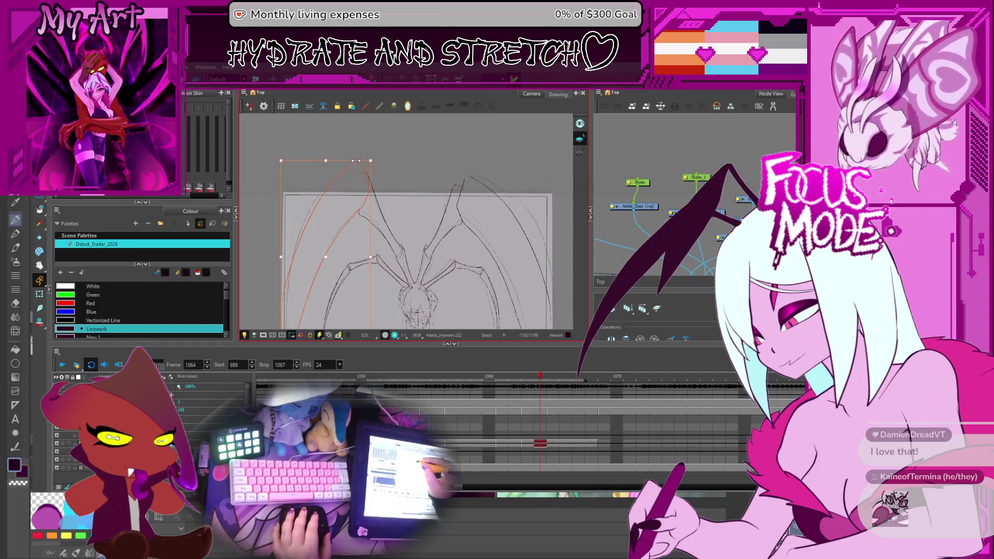
left_click_drag(412, 223, 372, 198)
left_click(453, 165)
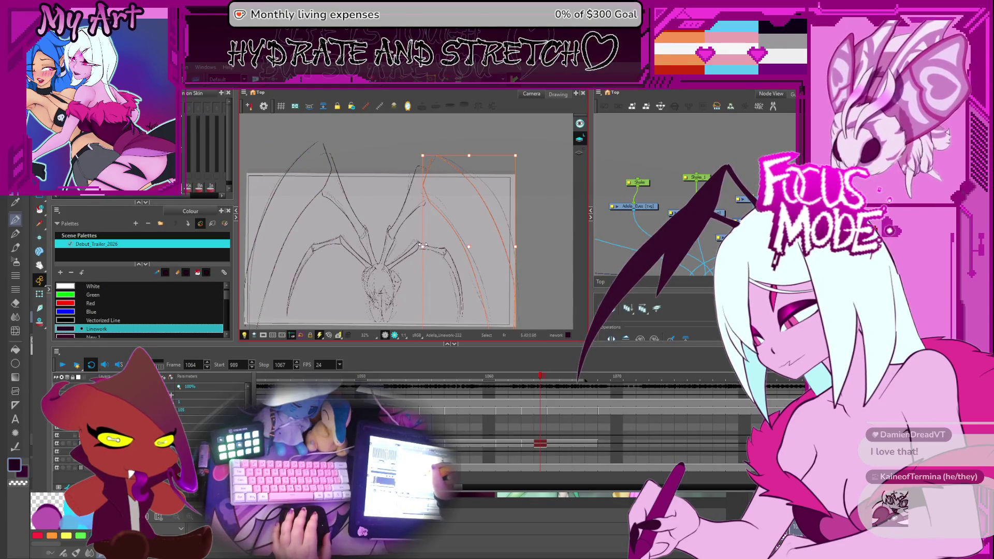
key("Escape")
key("g")
key("f")
key("g")
key("f")
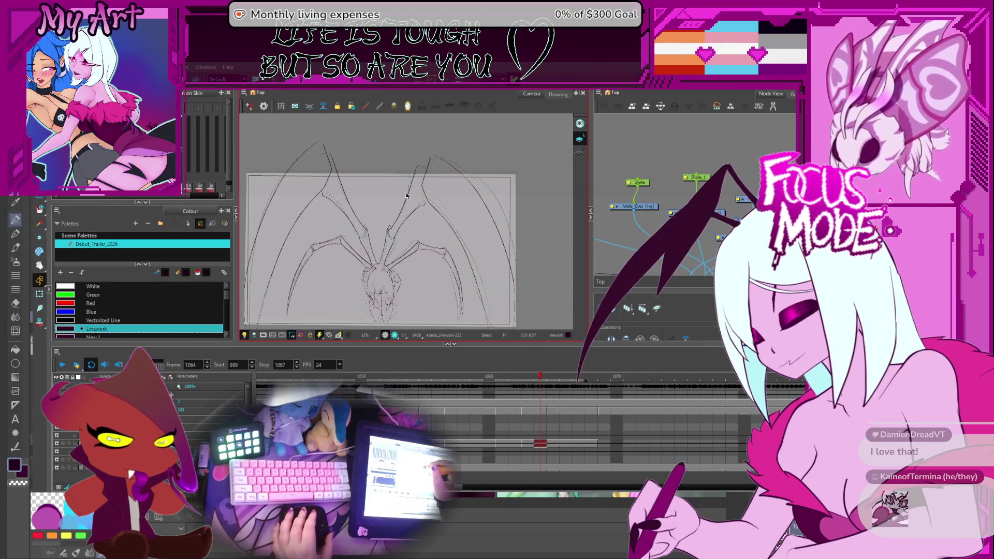
scroll(407, 194, "up", 2)
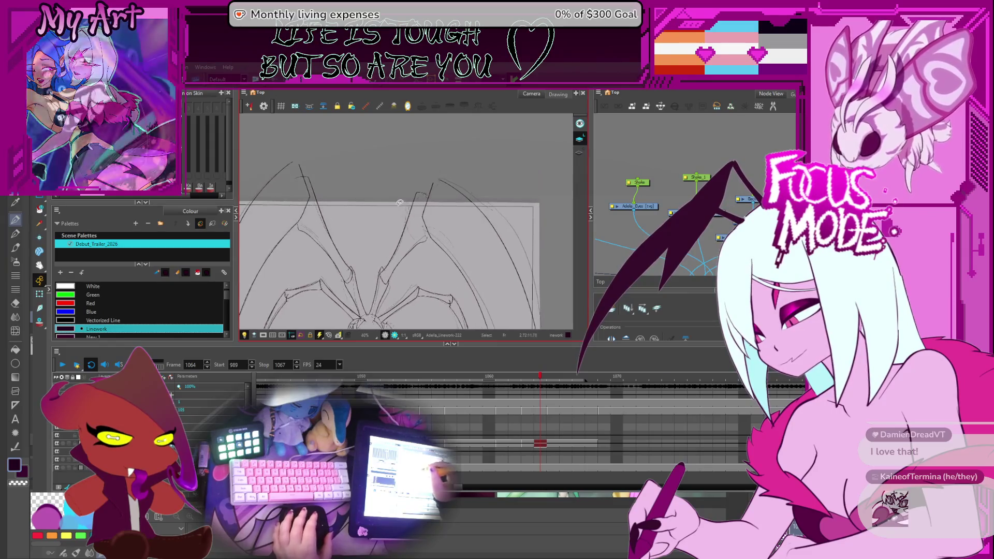
Shift the right leg stroke into place, check it against frame 1062, and pick the leg-joint stroke
left_click(426, 209)
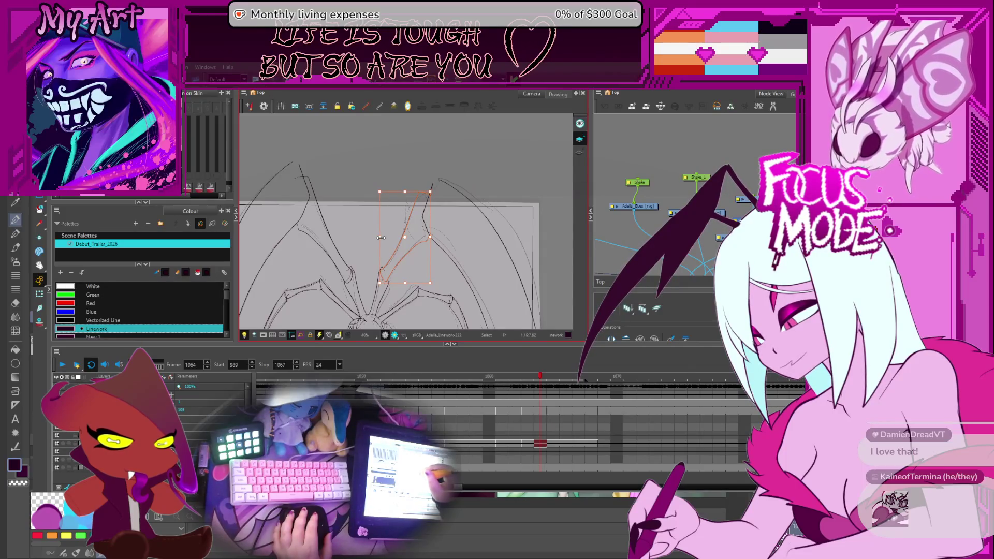
key("space")
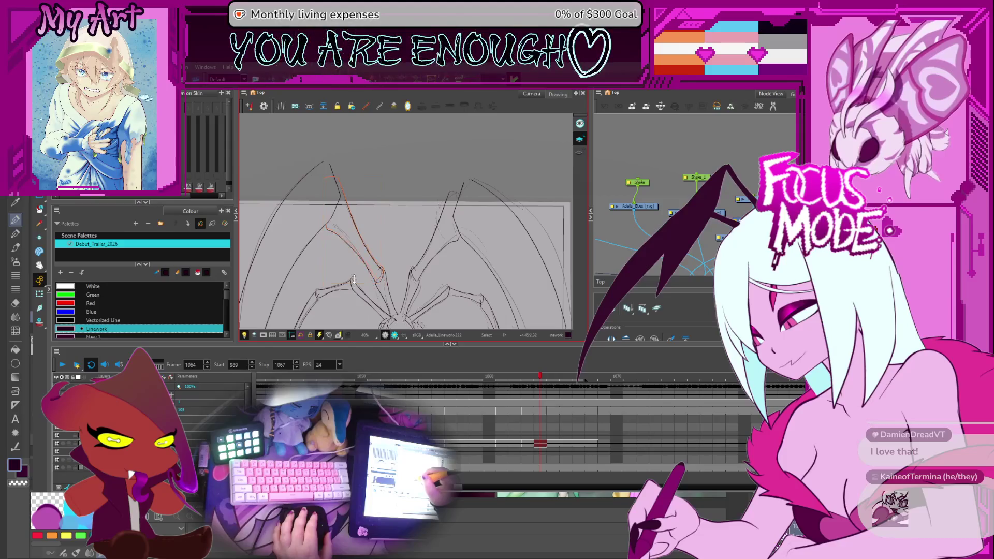
key("Escape")
key("comma")
key("comma")
key("comma")
key("period")
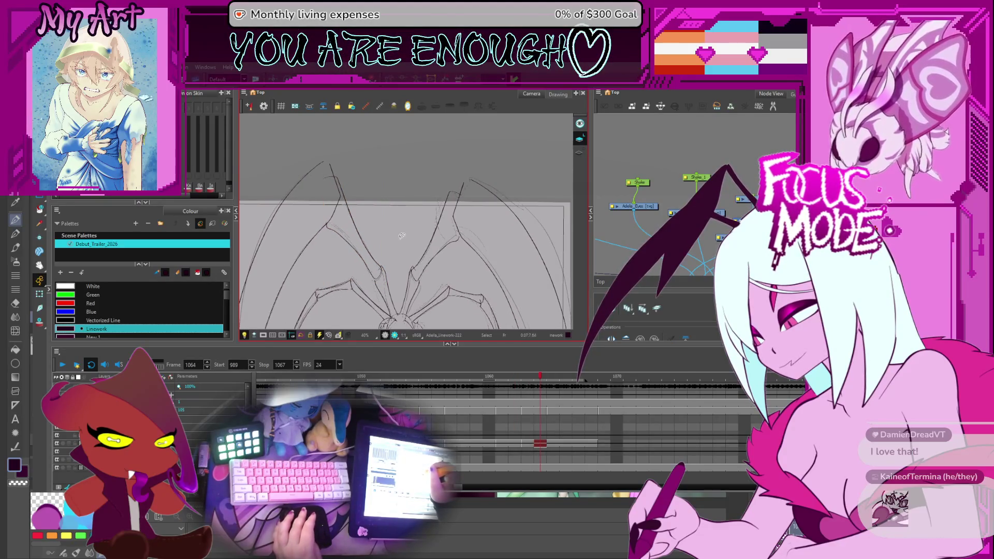
key("period")
left_click_drag(402, 234, 447, 248)
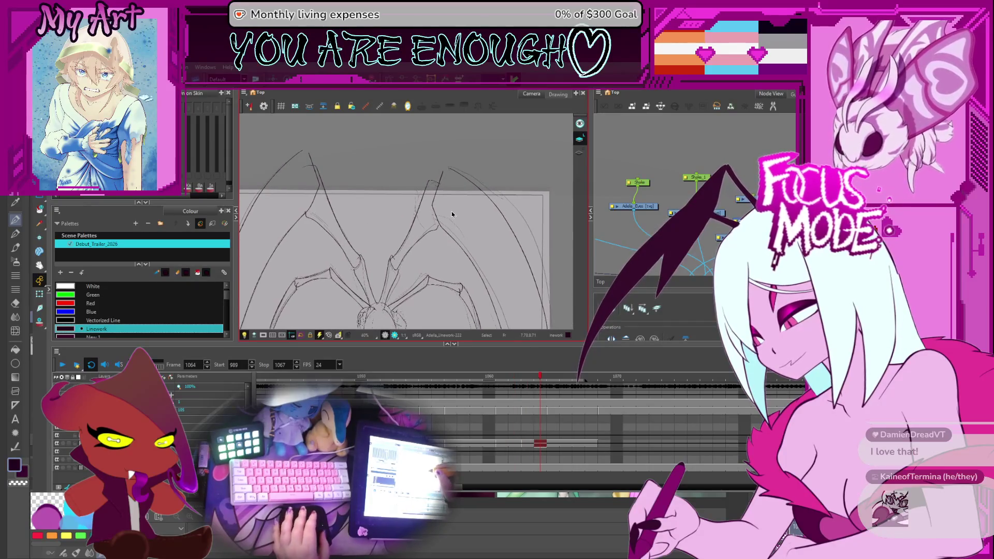
scroll(447, 249, "up", 4)
left_click(462, 261)
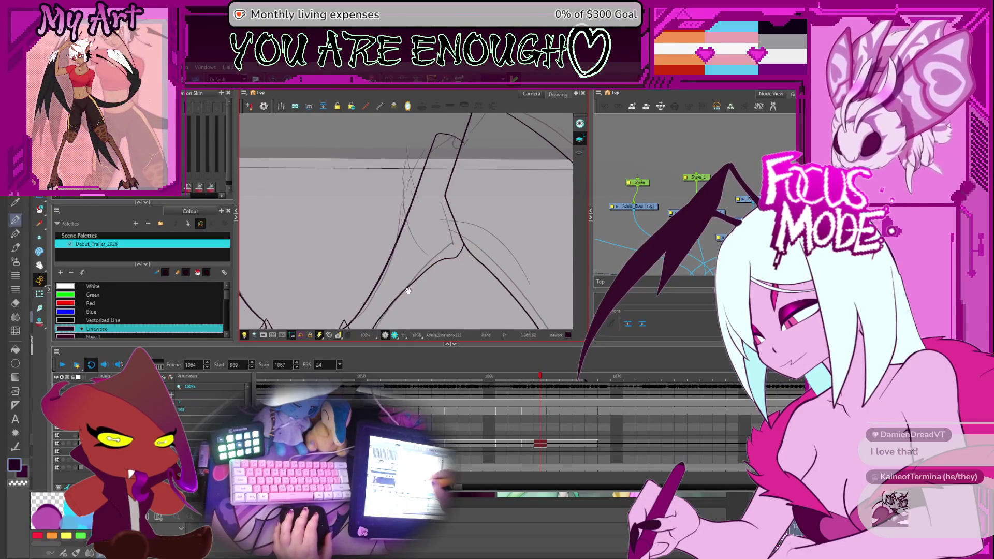
scroll(410, 284, "down", 3)
Return to frame 1063 and reshape the inner leg strokes, flipping neighbouring frames to check motion
key("comma")
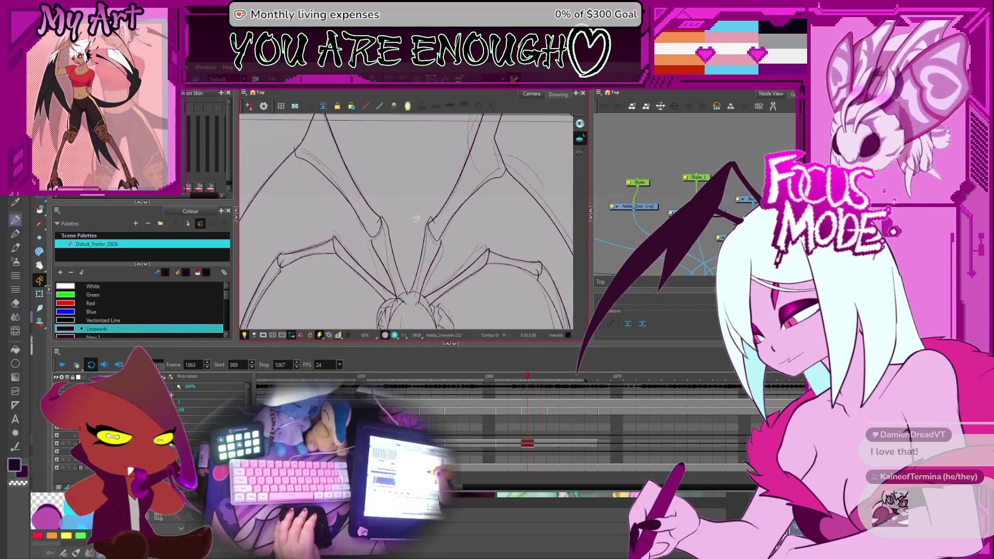
key("comma")
key("period")
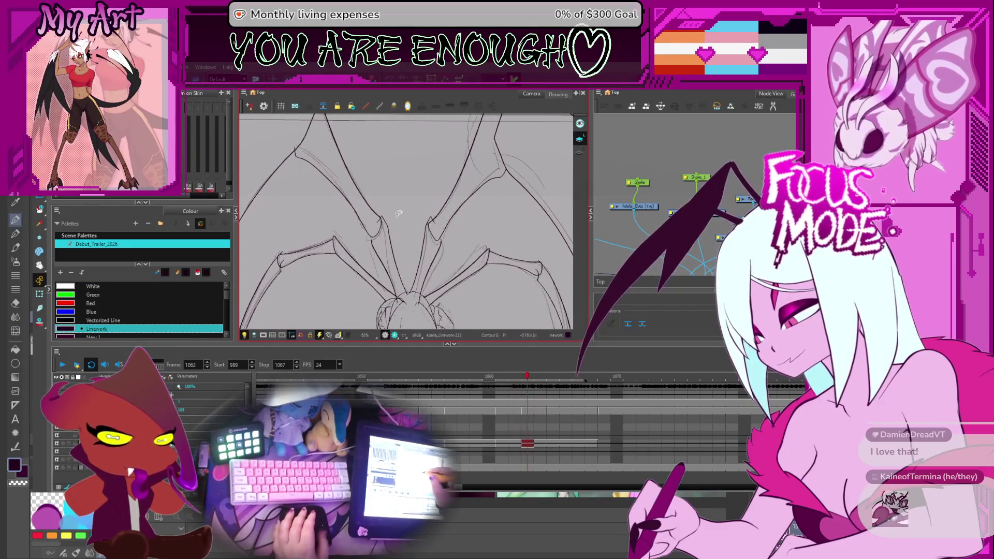
left_click_drag(400, 215, 419, 230)
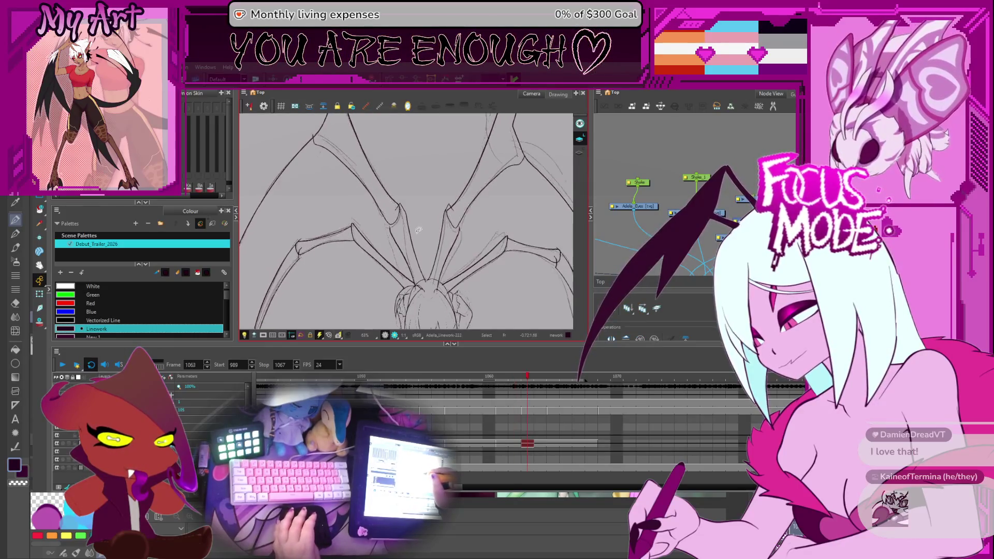
key("comma")
key("period")
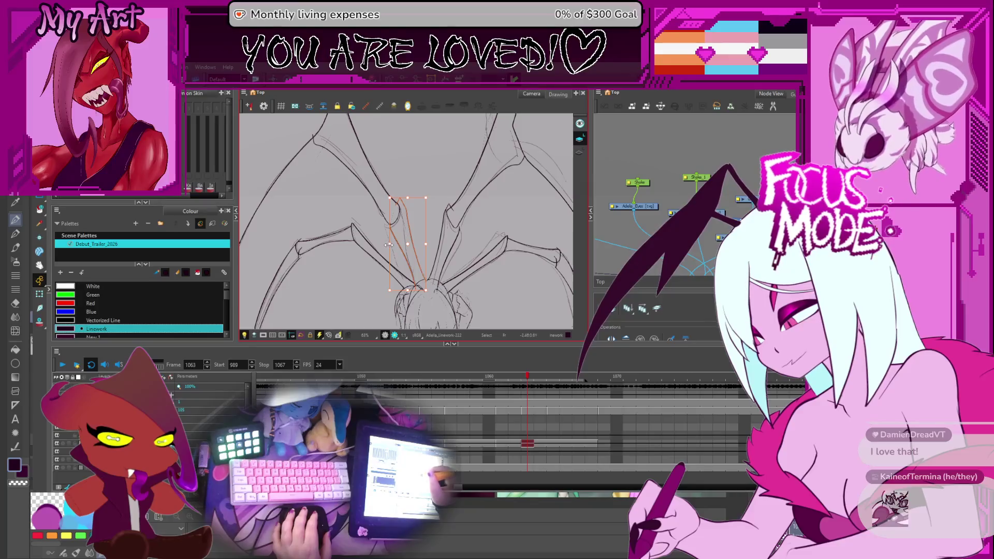
key("Escape")
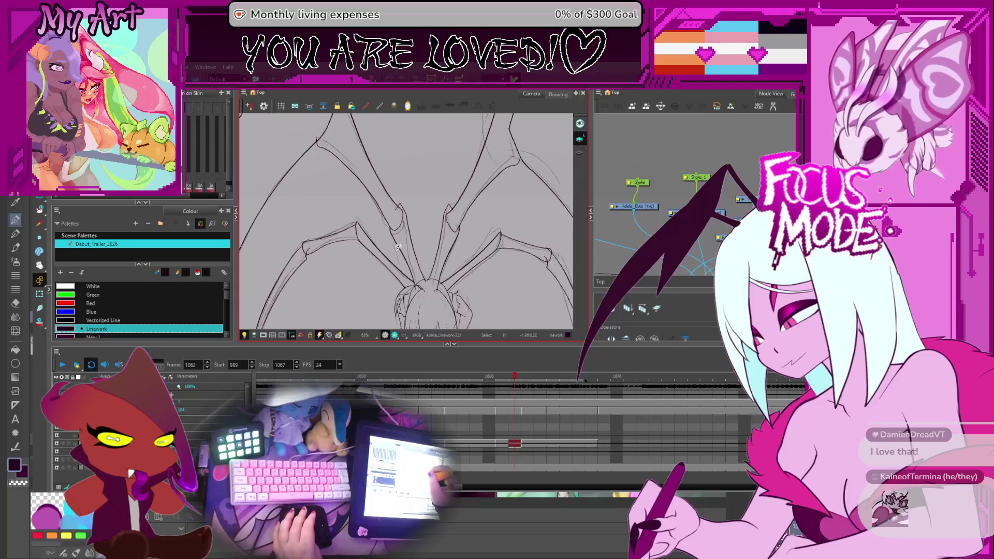
Deselect the adjusted legs and retrace the leg joint with a new brush stroke
mouse_move(402, 185)
left_mouse_down()
mouse_move(413, 202)
mouse_move(386, 187)
left_mouse_up()
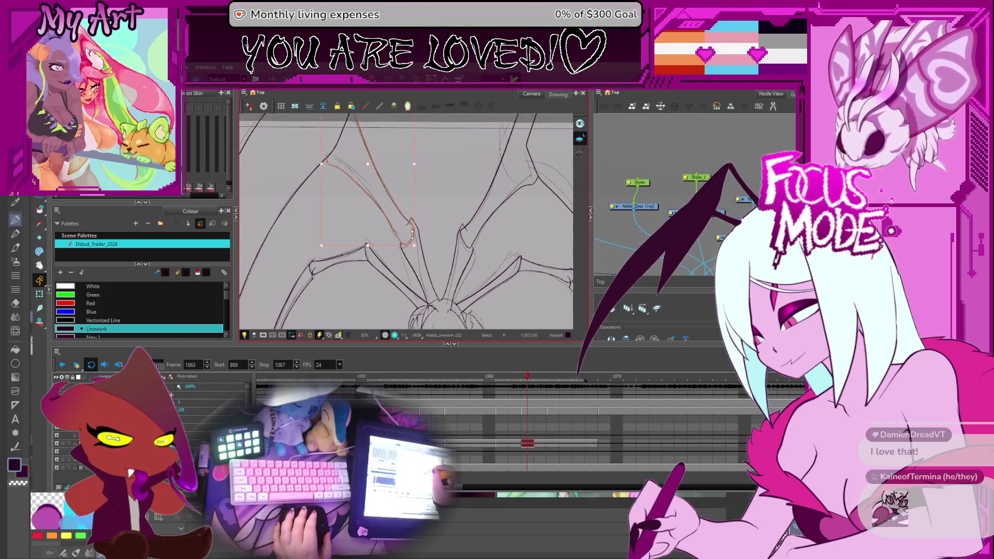
key("Escape")
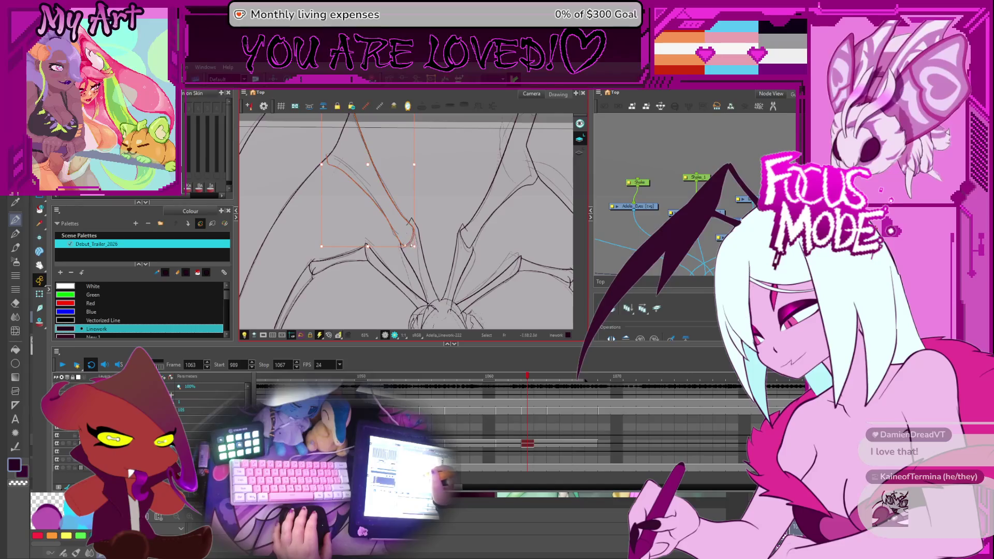
key("Escape")
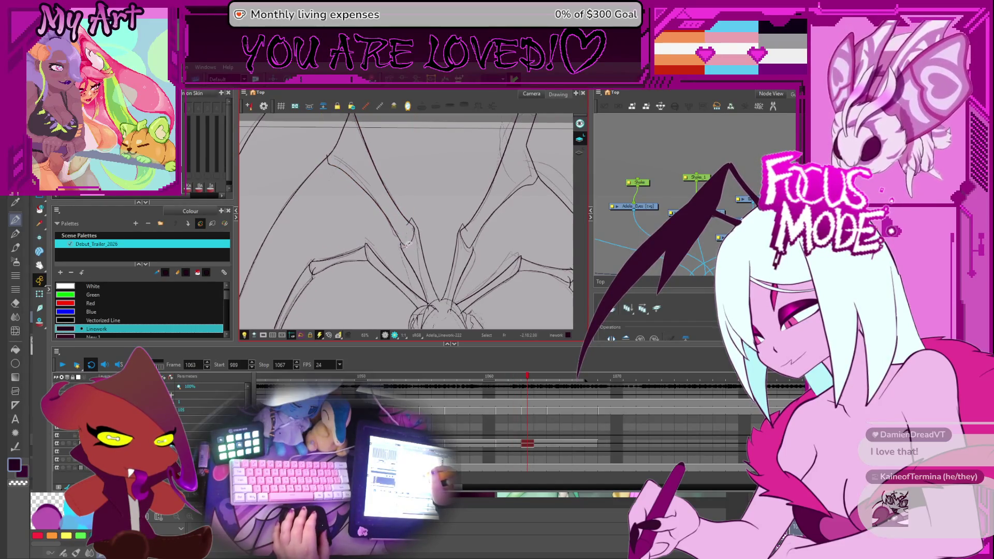
scroll(406, 245, "up", 2)
left_click_drag(350, 132, 404, 257)
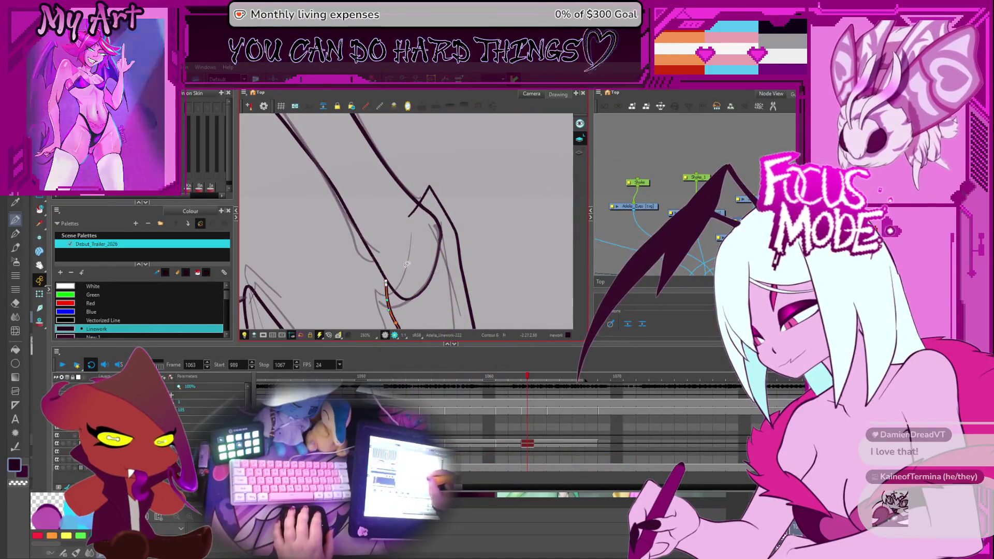
Delete the stray leg stroke from frame 1062
key("space")
scroll(426, 262, "down", 3)
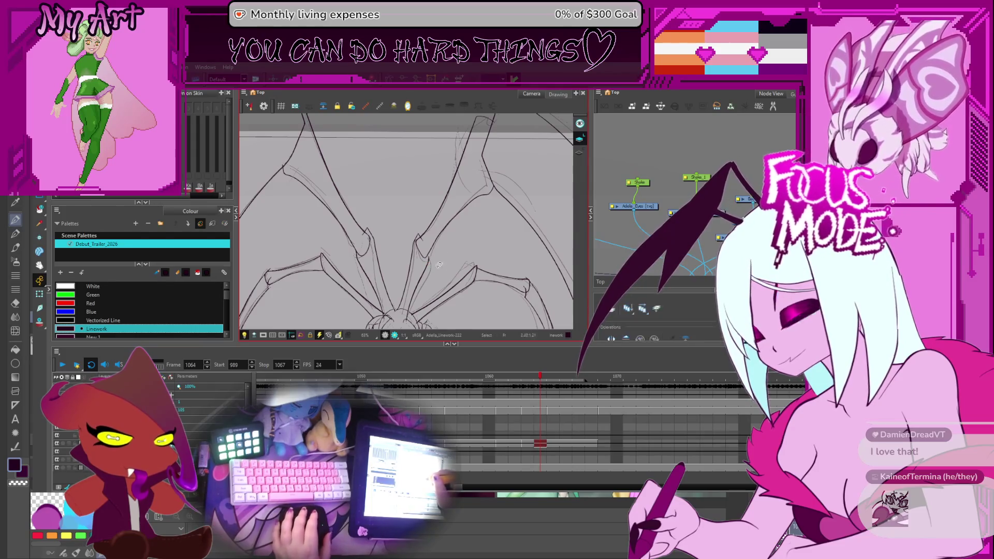
left_click(411, 232)
key("Delete")
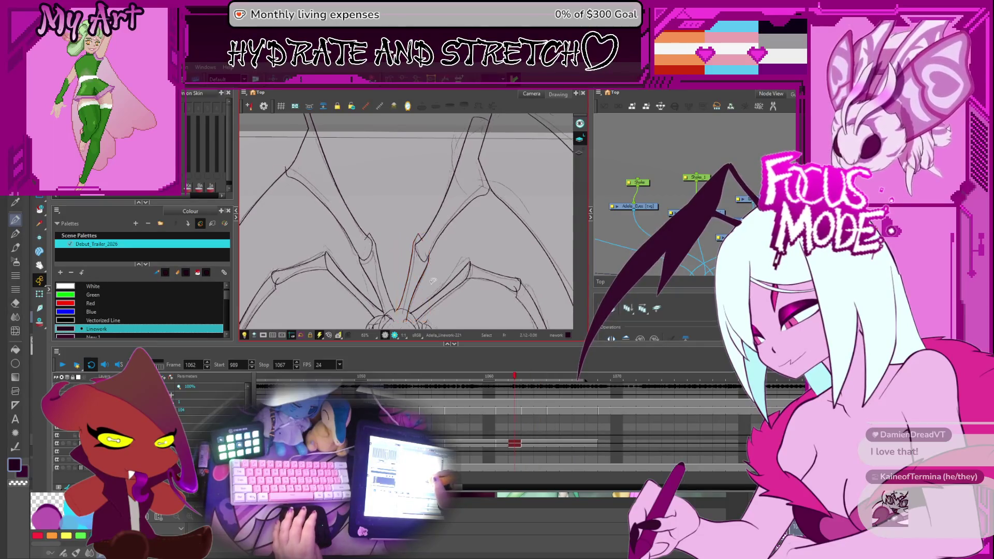
scroll(436, 254, "up", 3)
Review the neighbouring frames by flipping back and forth, ending on frame 1067
key("comma")
key("period")
key("comma")
key("period")
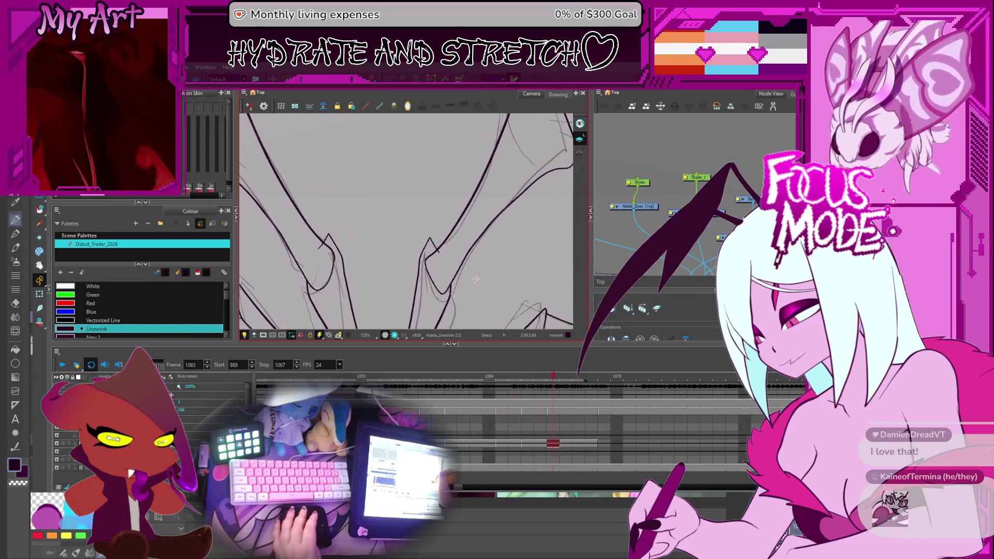
scroll(477, 275, "down", 3)
key("comma")
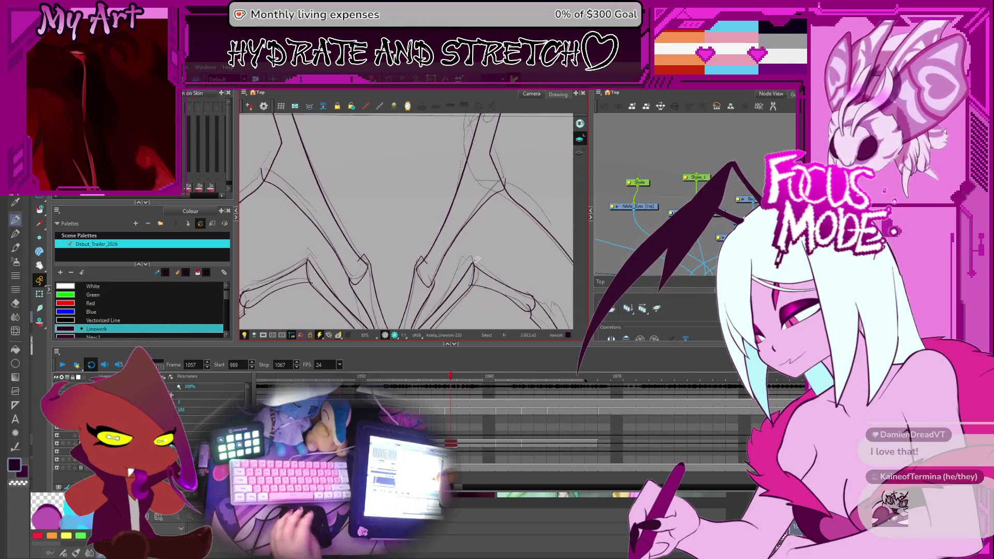
scroll(476, 260, "down", 4)
key("period")
key("period")
key("period")
key("period")
key("period")
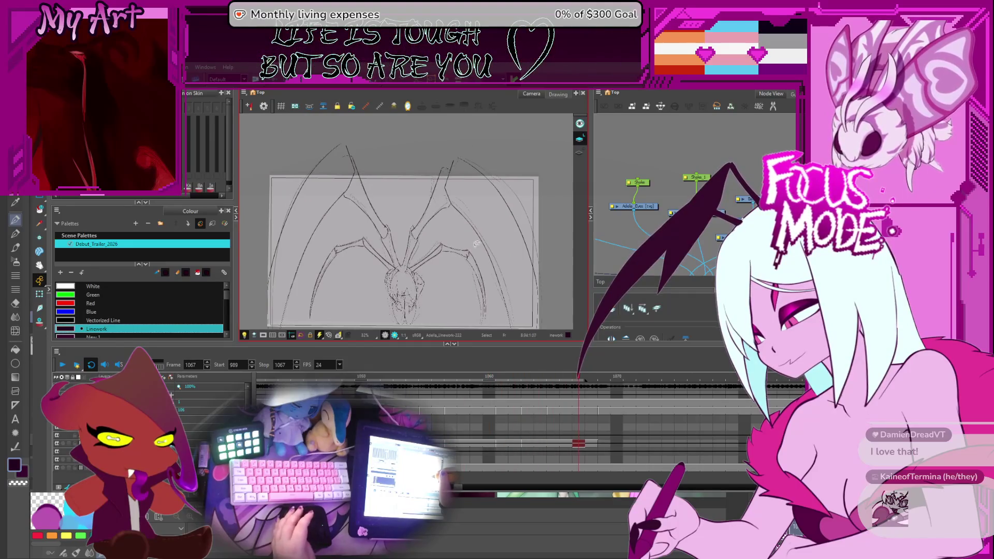
key("comma")
key("comma")
key("comma")
key("comma")
key("comma")
key("comma")
key("comma")
key("comma")
key("comma")
key("comma")
key("comma")
key("period")
key("period")
key("period")
key("period")
key("period")
key("period")
key("period")
key("period")
key("period")
key("period")
key("period")
key("period")
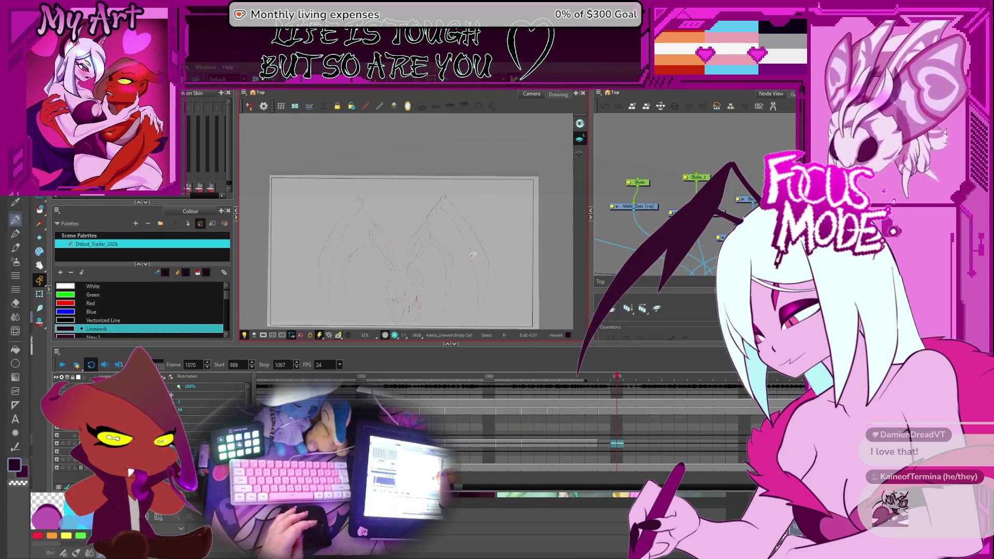
key("comma")
key("period")
key("comma")
key("period")
key("comma")
key("period")
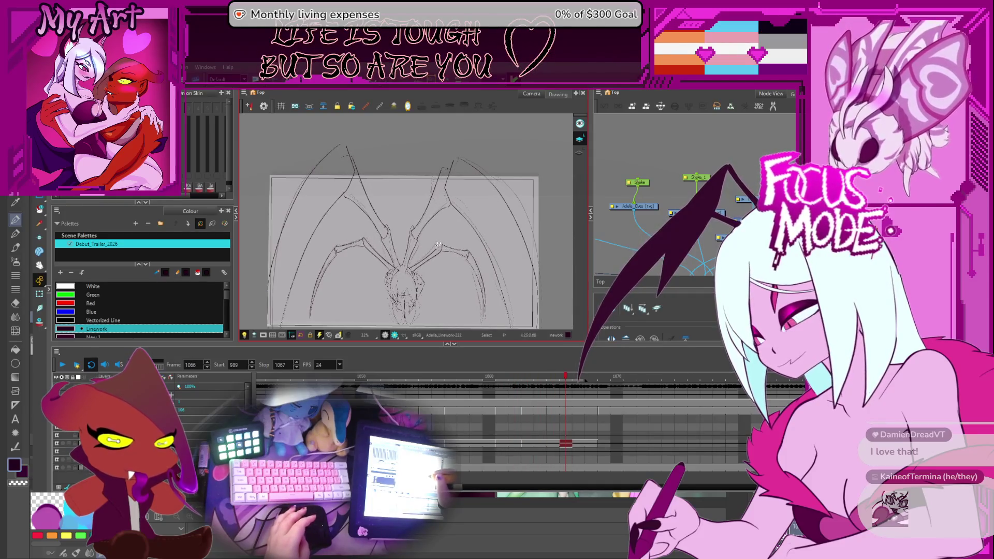
key("period")
key("period")
key("period")
key("period")
key("period")
key("period")
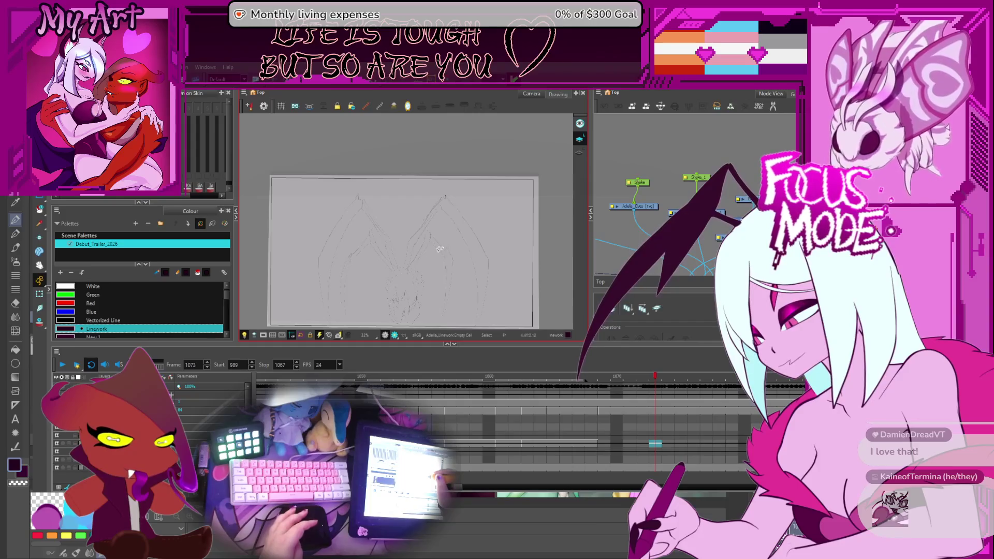
key("comma")
key("comma")
key("comma")
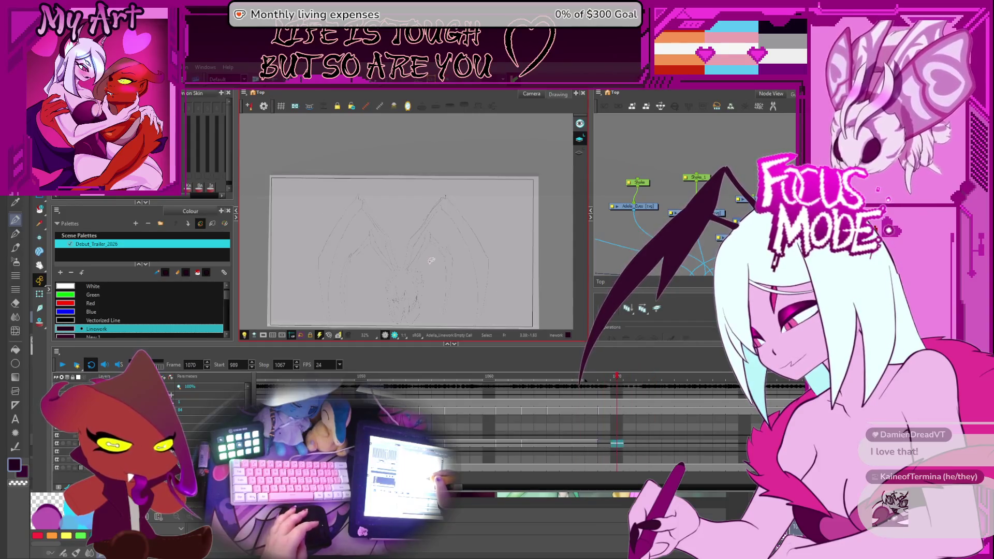
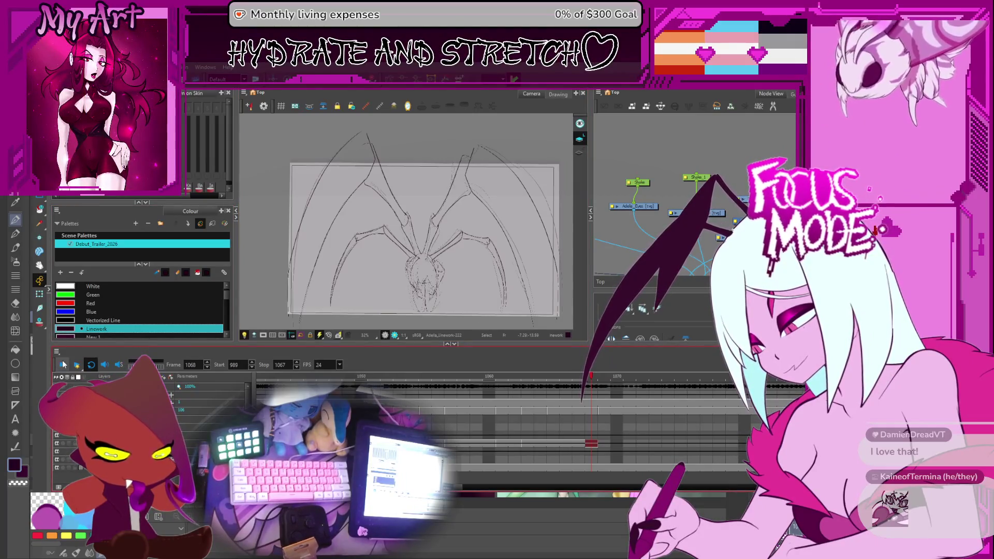
Play back the wing animation, then flip between neighbouring frames to compare the drawings
key("Return")
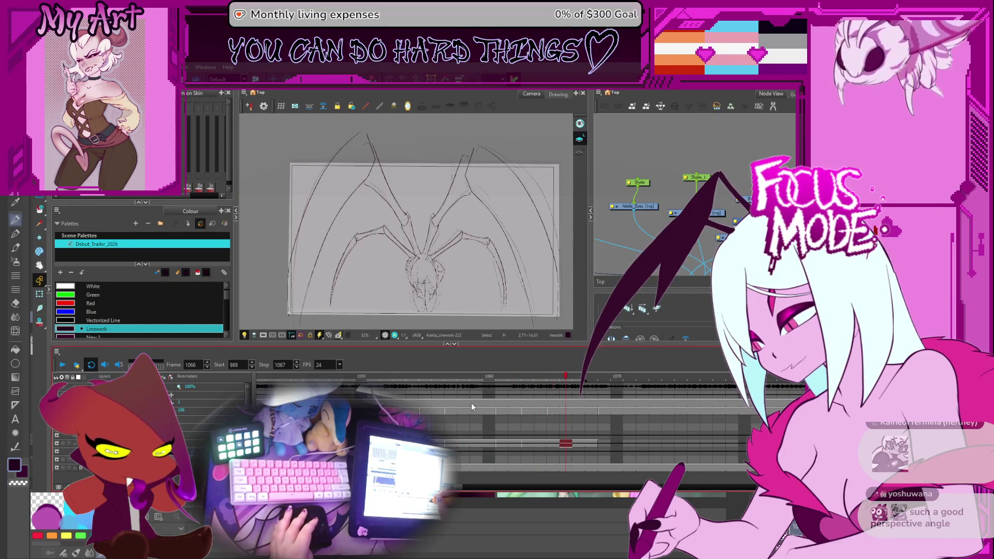
key("space")
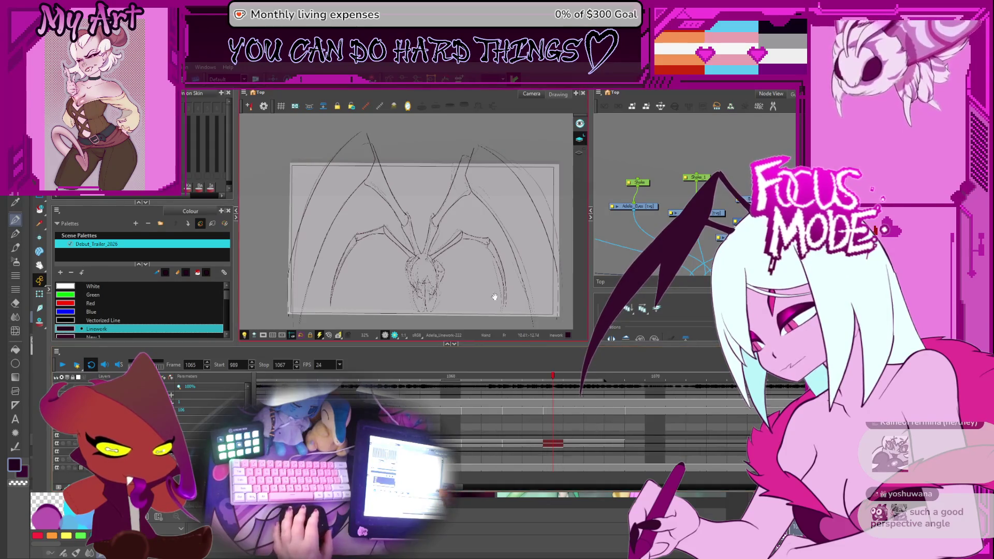
left_click_drag(494, 298, 499, 268)
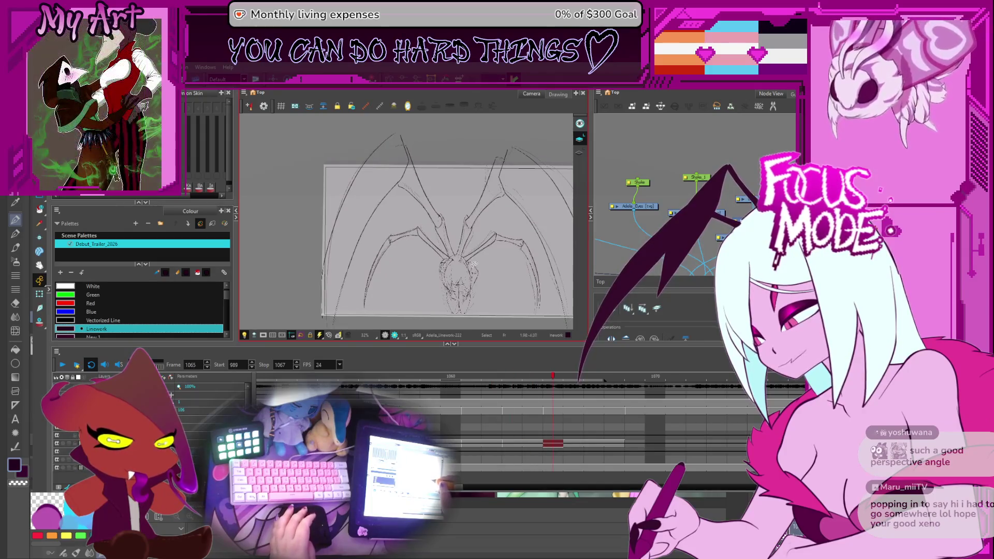
key("period")
key("period")
key("period")
key("comma")
key("comma")
key("comma")
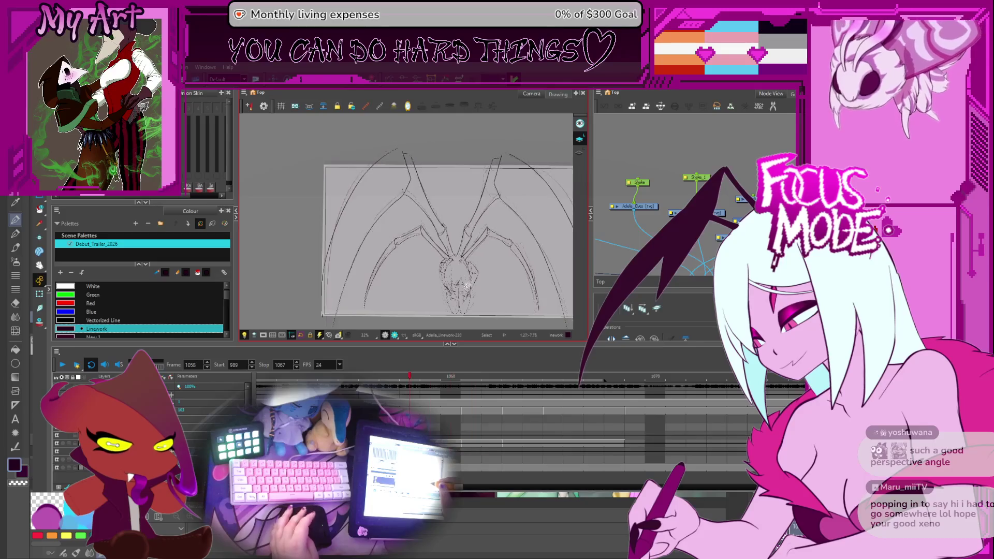
key("period")
key("period")
key("period")
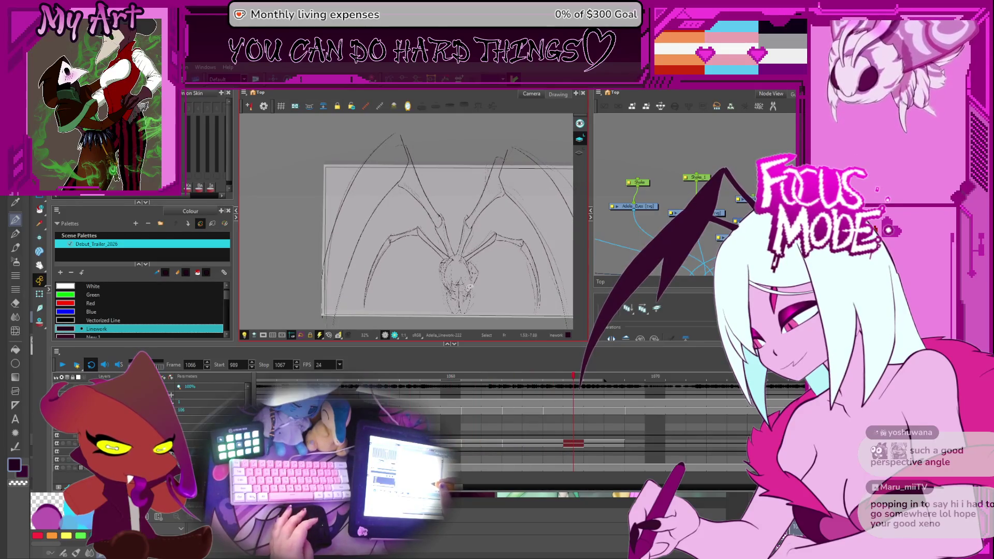
key("comma")
key("comma")
key("comma")
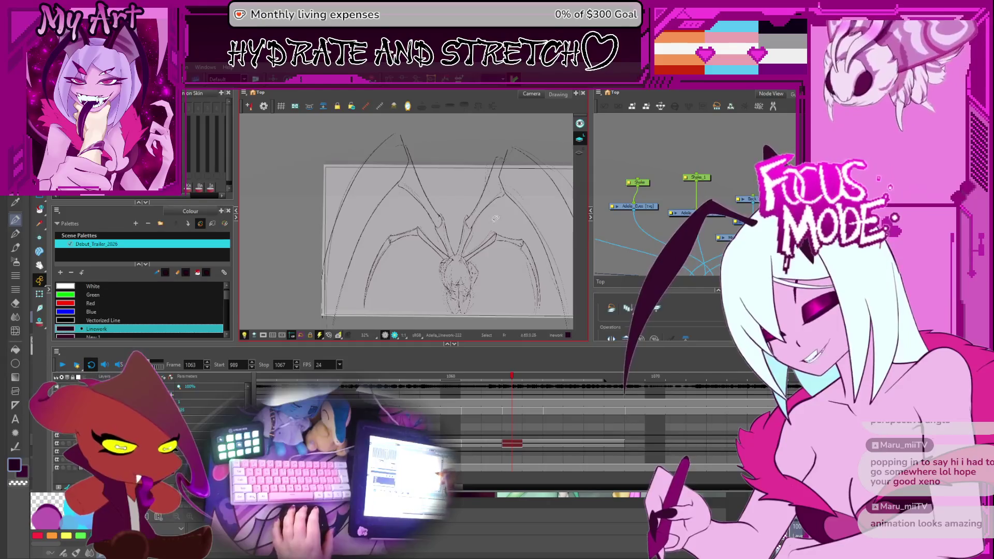
Recentre the sketch in the view and leave the scene resting on frame 1064
left_click_drag(494, 220, 477, 276)
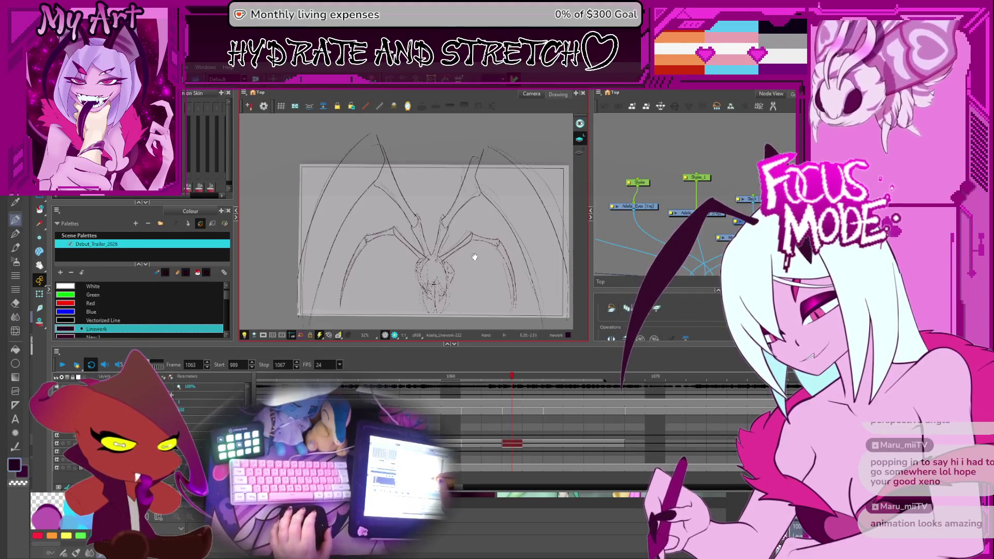
left_click_drag(476, 257, 466, 248)
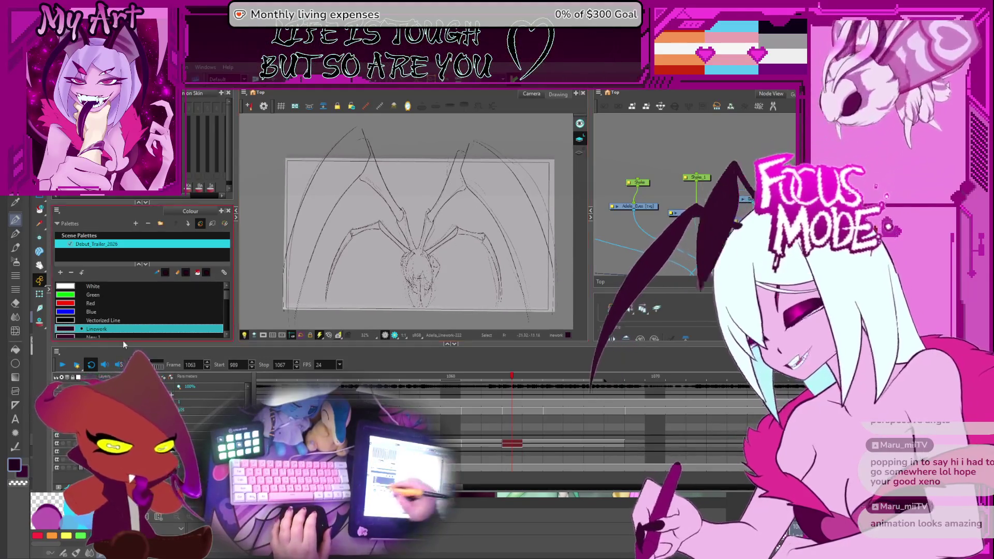
key("d")
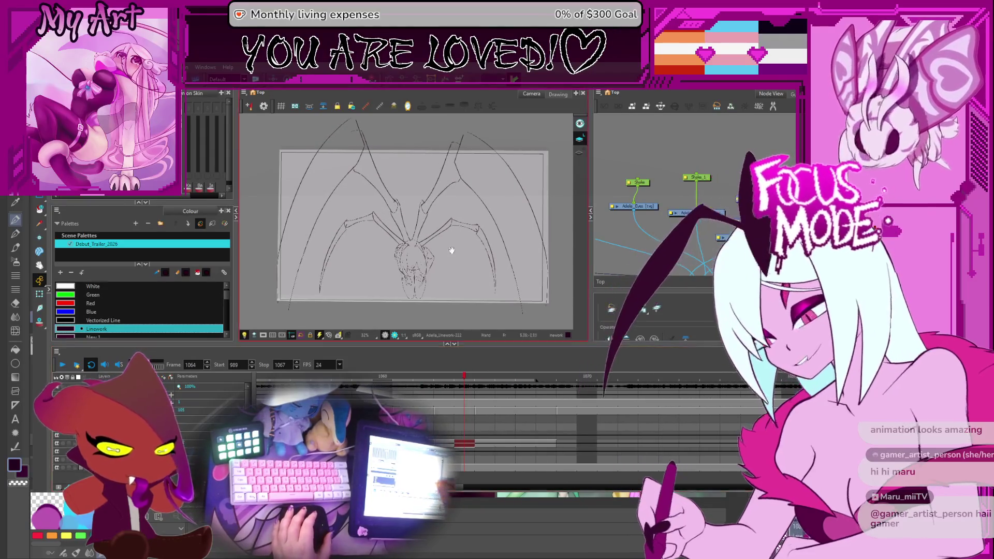
scroll(522, 201, "up", 3)
Recentre on frame 1065, switch to the Pencil Editor and show the red rough reference lines
mouse_move(521, 201)
left_mouse_down()
mouse_move(428, 228)
mouse_move(459, 211)
left_mouse_up()
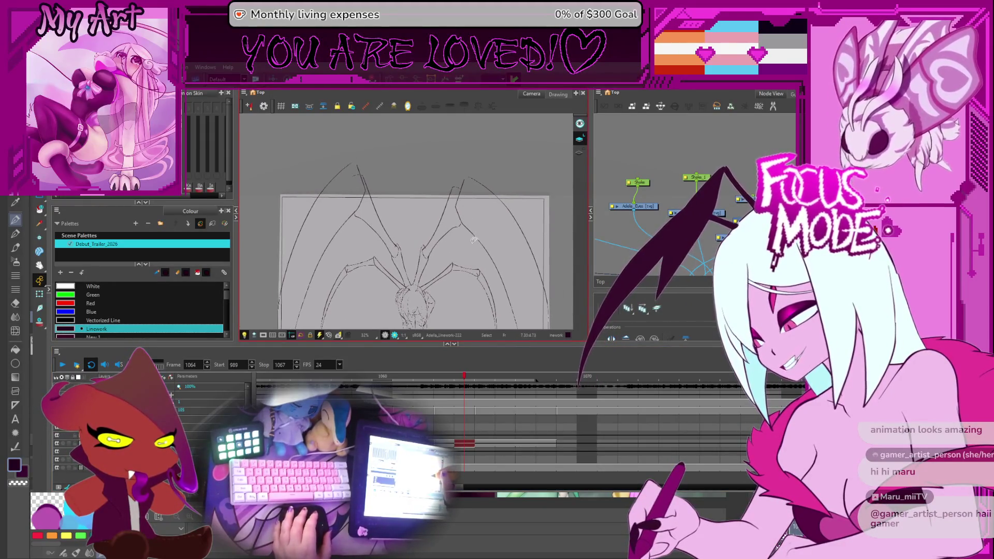
key("comma")
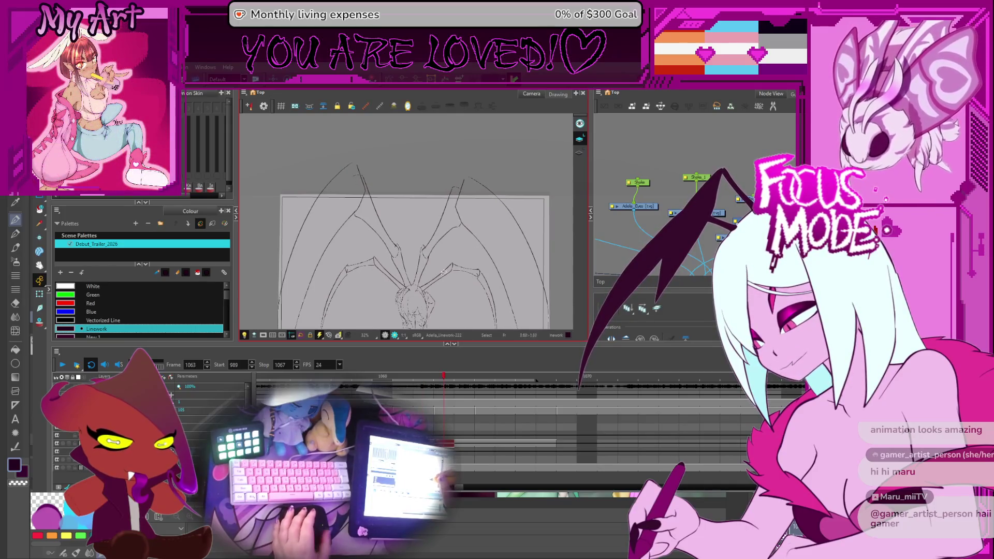
left_click_drag(454, 267, 466, 226)
key("period")
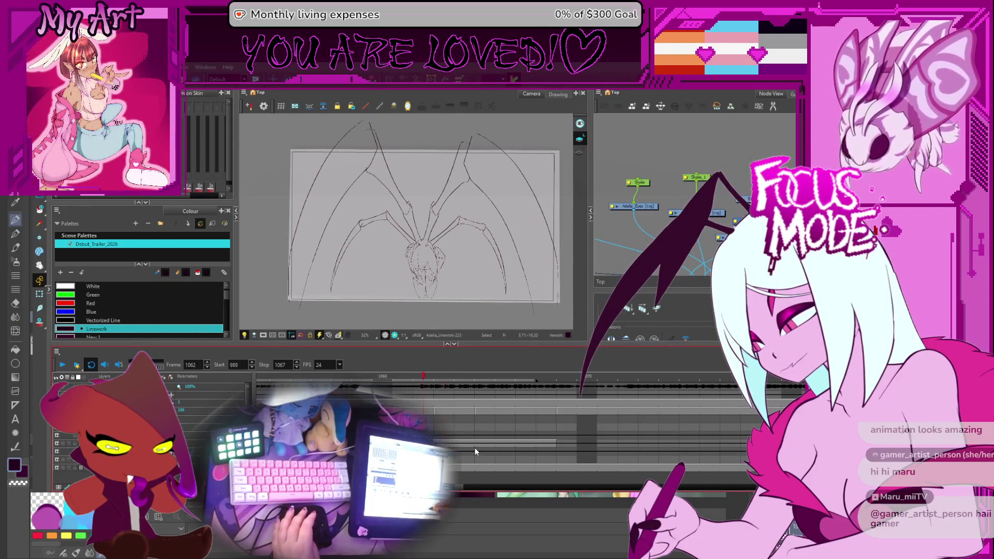
key("alt+w")
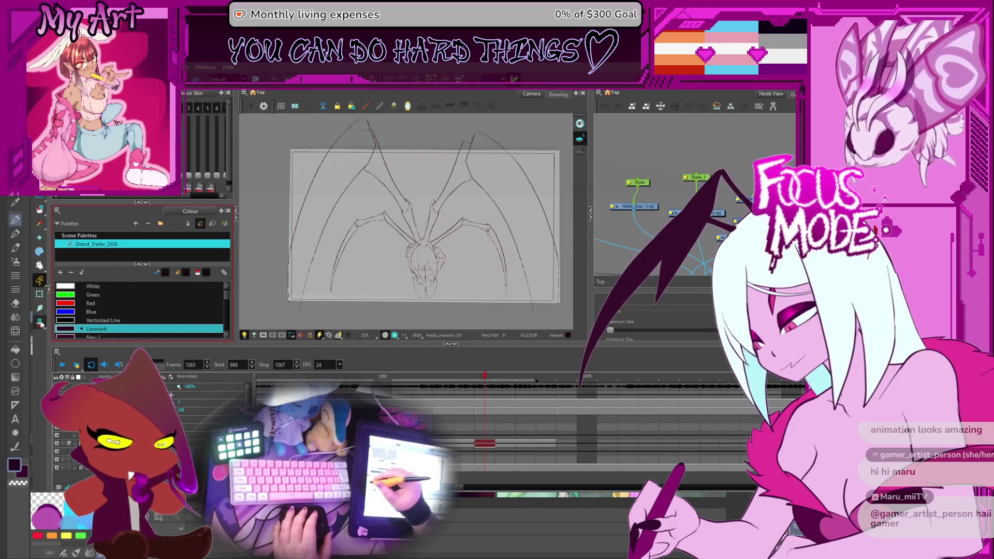
key("shift+l")
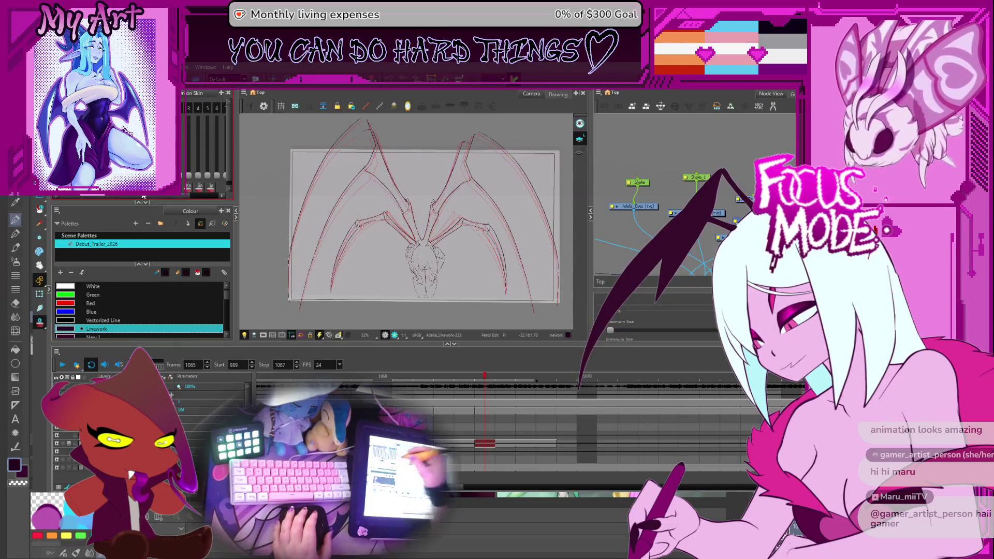
scroll(465, 199, "up", 2)
Select and deselect the upper wing stroke while checking it against the red reference
left_click_drag(464, 199, 467, 218)
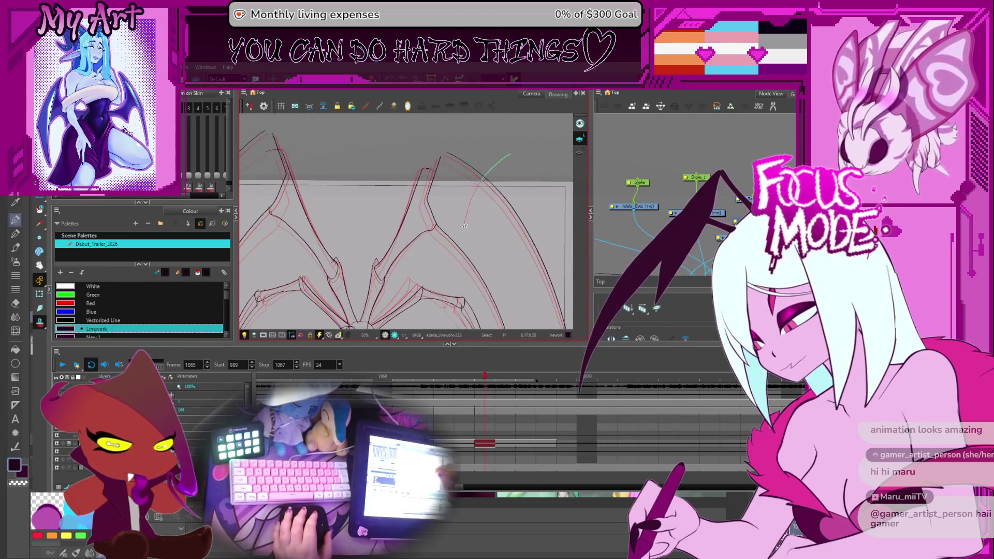
key("Escape")
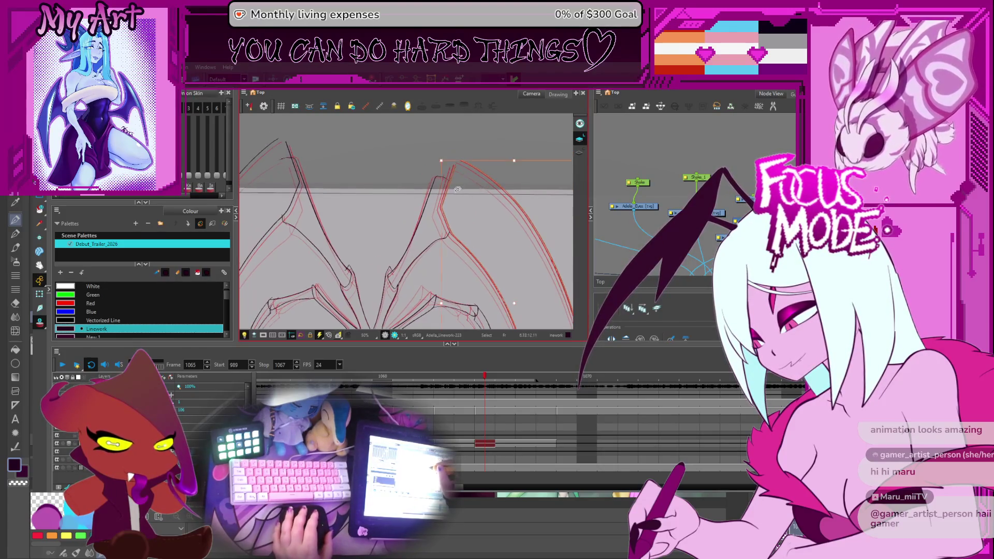
scroll(453, 159, "up", 2)
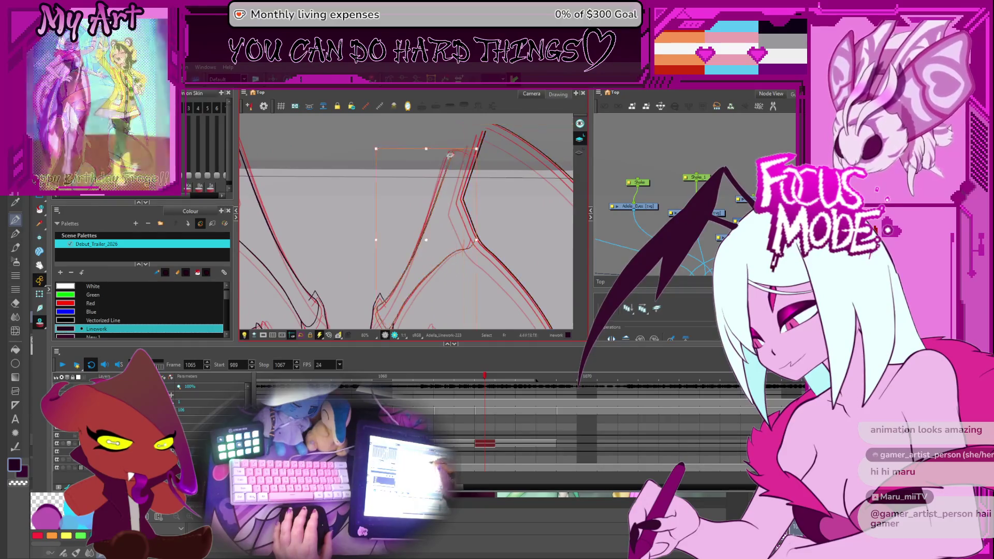
left_click(470, 141)
key("Escape")
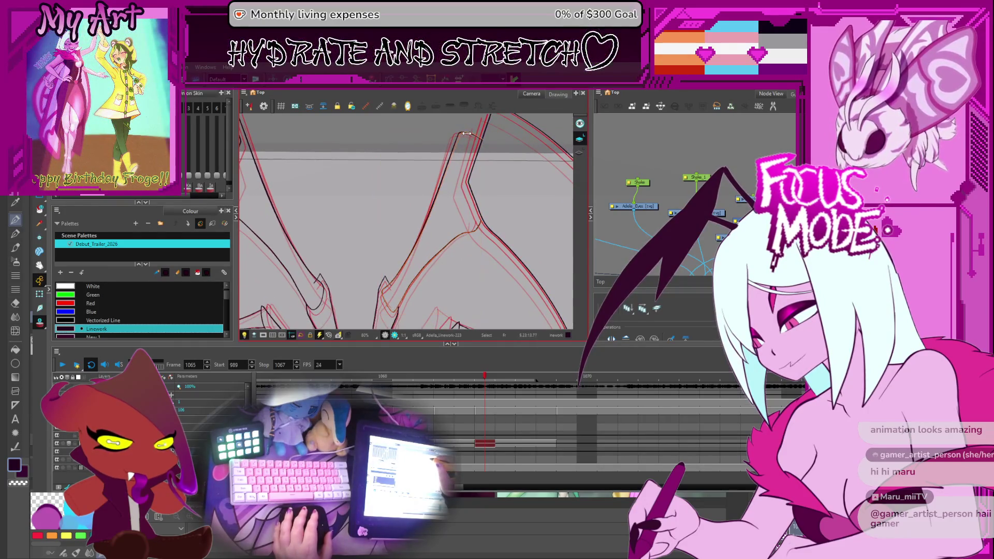
Select the wing tip strokes to align them with the onion skin, then flip to the previous frame
left_click_drag(453, 201, 457, 174)
left_click(373, 270)
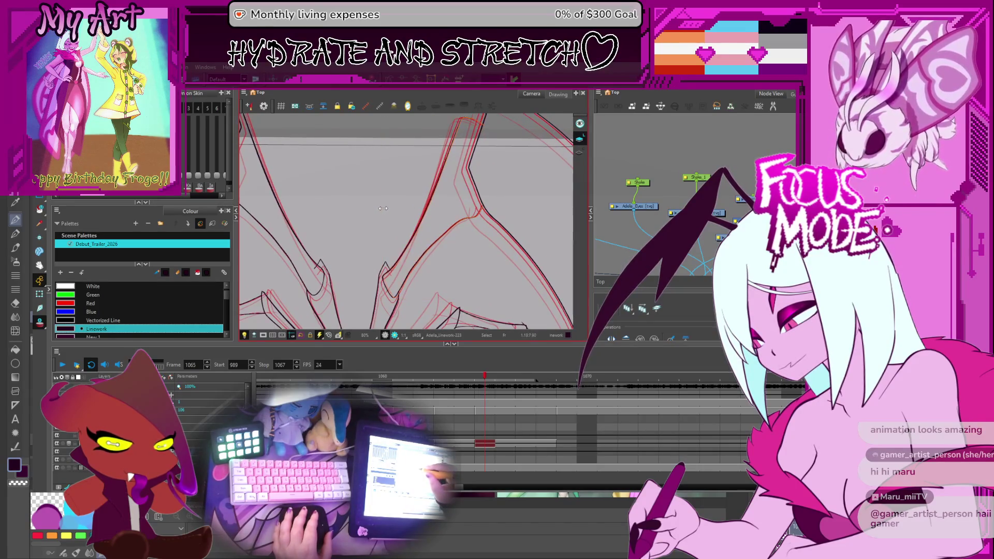
scroll(382, 209, "down", 2)
left_click_drag(389, 218, 400, 253)
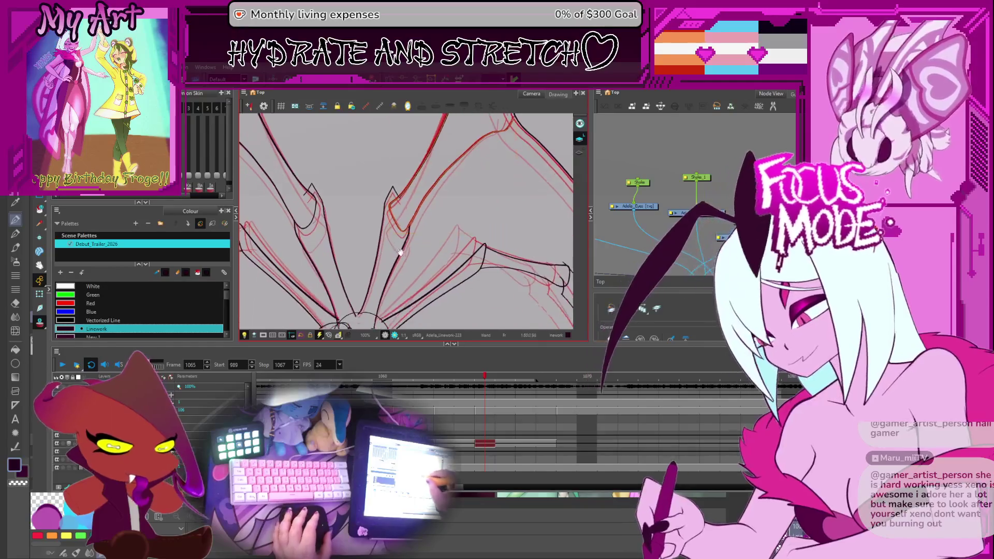
scroll(400, 252, "up", 1)
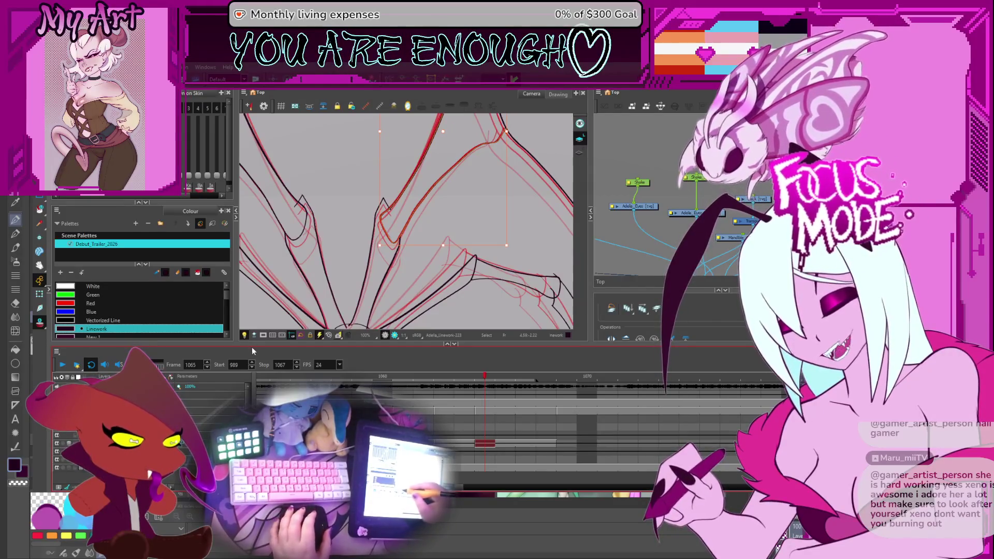
key("comma")
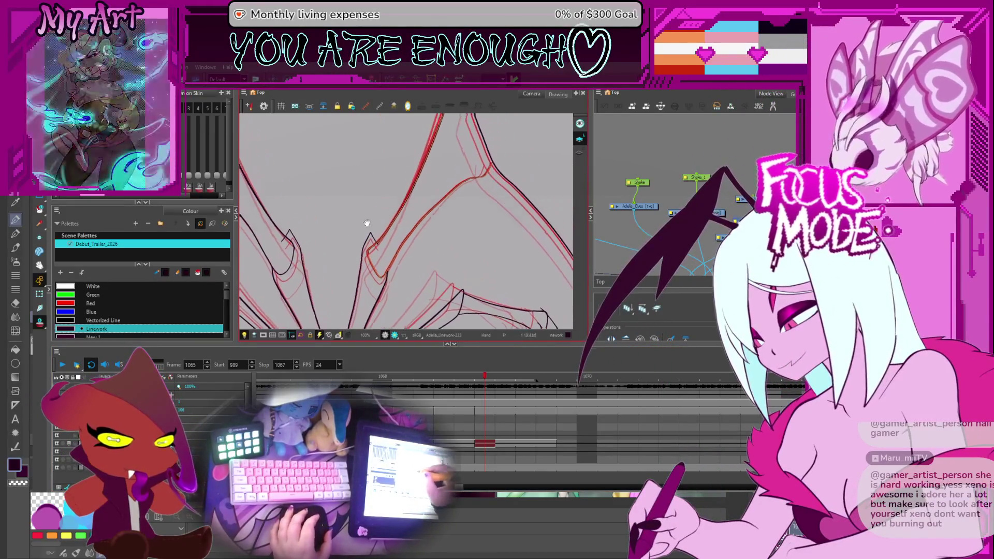
Flip between the neighbouring frames to compare the wing drawings
key("period")
key("comma")
key("period")
left_click_drag(441, 203, 408, 234)
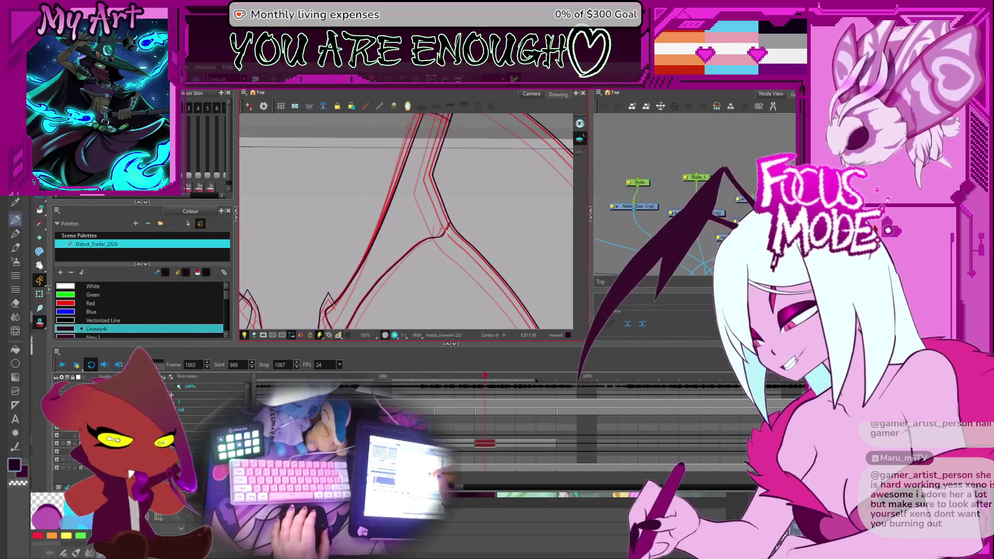
scroll(454, 228, "up", 2)
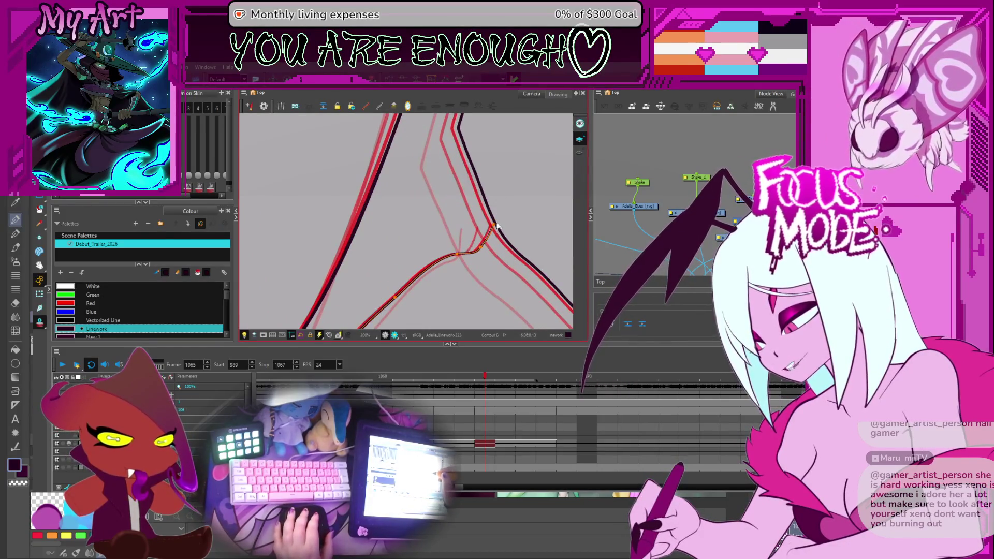
Reshape the curve at the wing junction to follow the red reference, then move to the next frame
left_click_drag(483, 242, 467, 216)
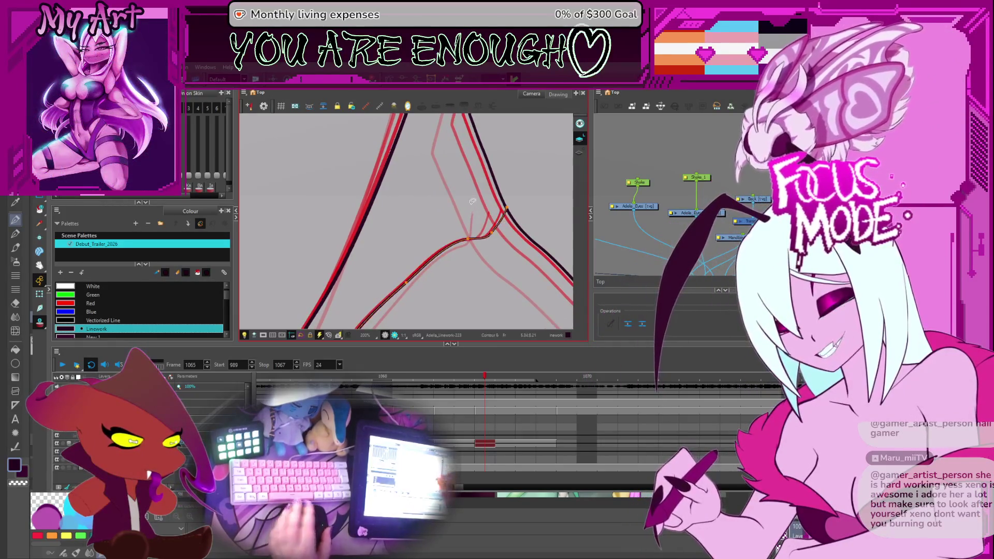
left_click_drag(467, 217, 471, 200)
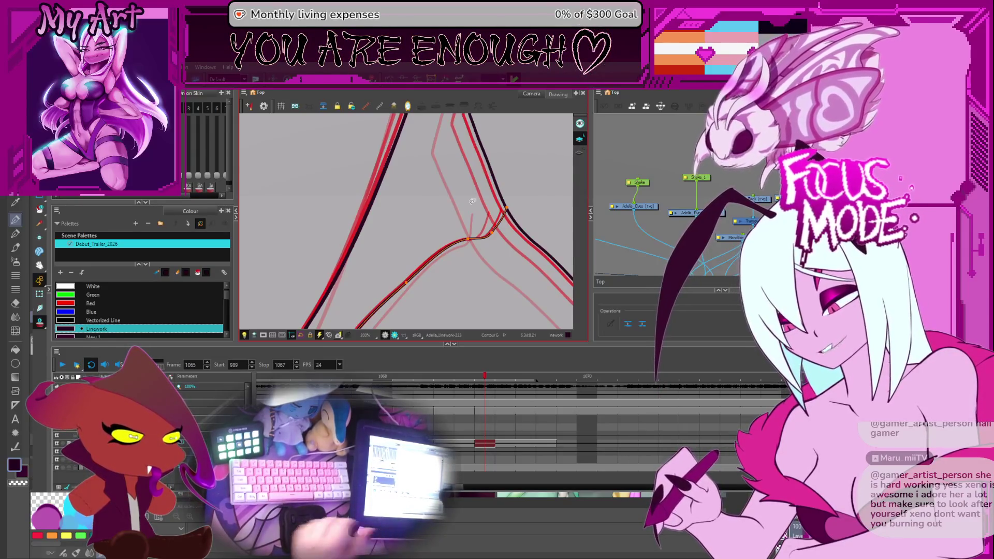
key("Escape")
scroll(448, 296, "down", 3)
scroll(432, 256, "up", 2)
scroll(432, 257, "up", 1)
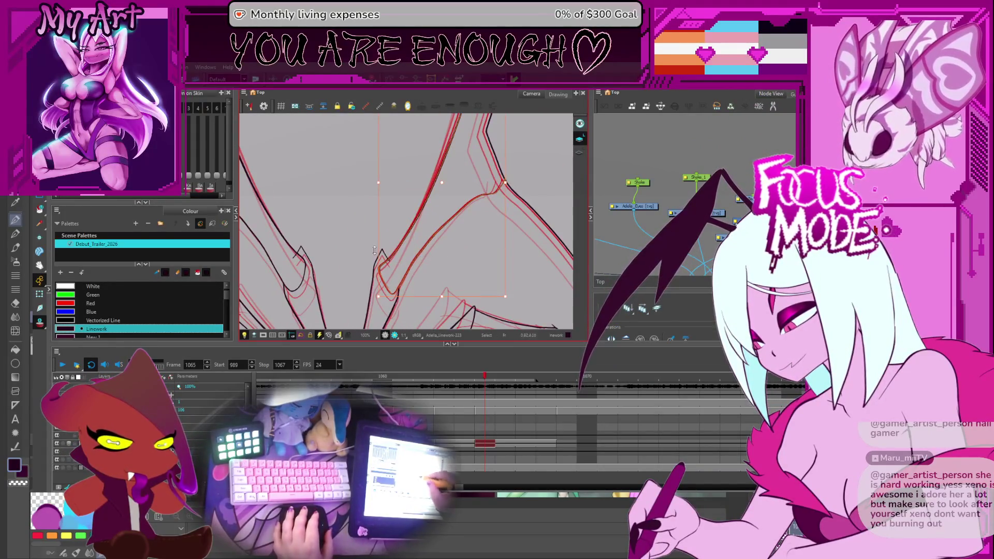
key("period")
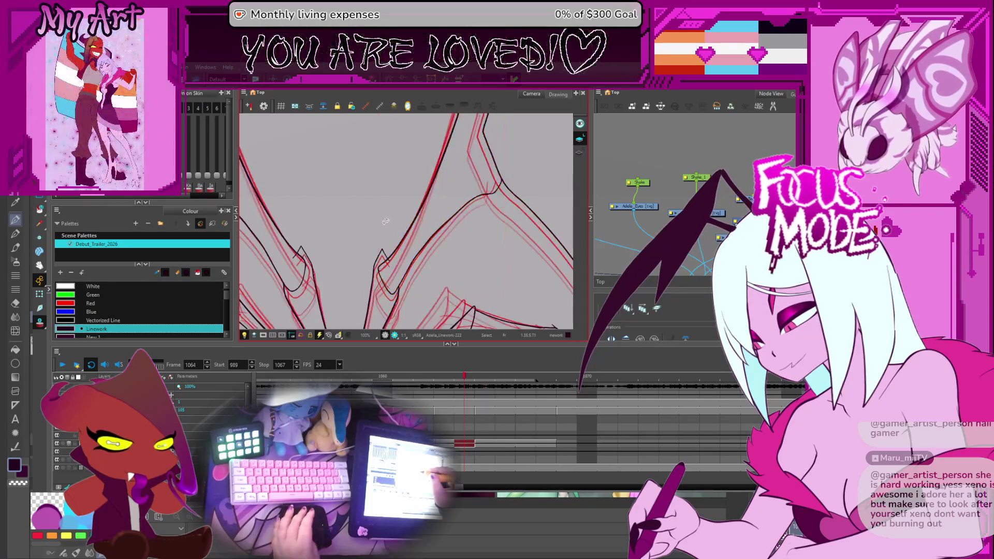
left_click(420, 268)
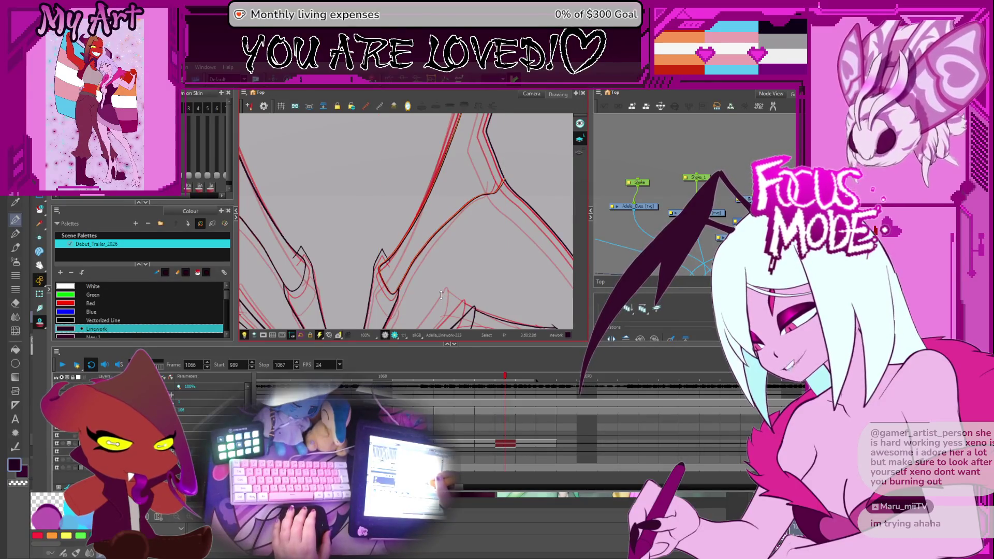
left_click_drag(419, 294, 459, 311)
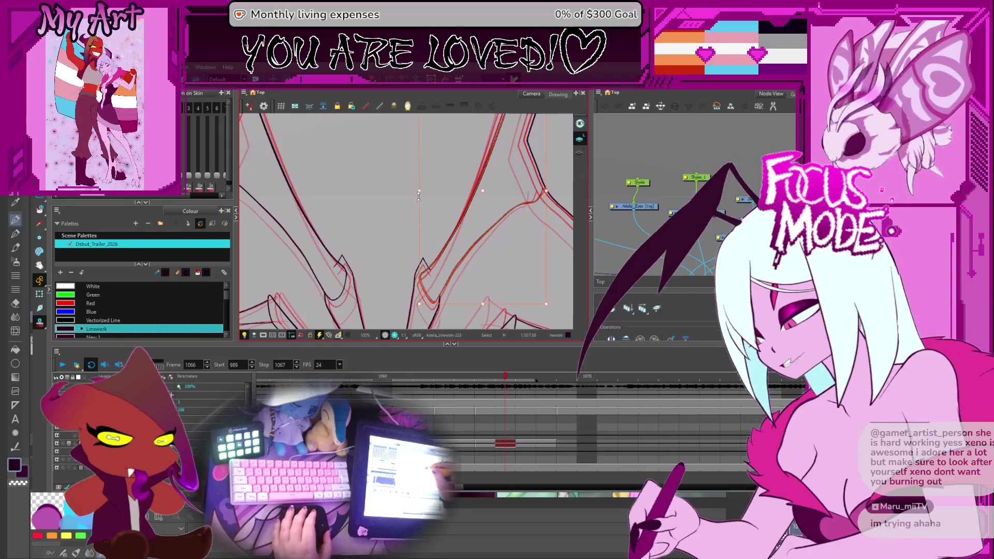
left_click(420, 191)
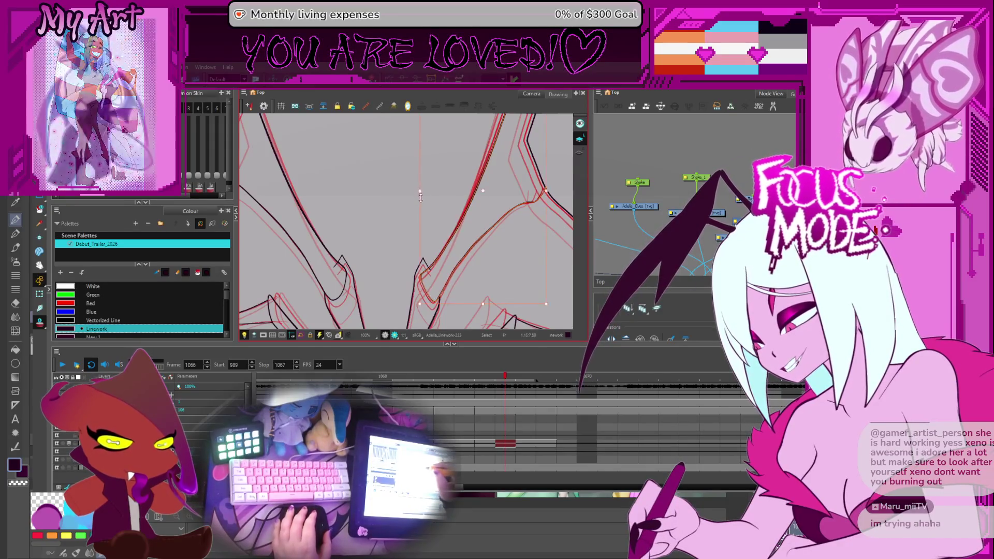
left_click_drag(420, 194, 439, 255)
scroll(420, 182, "up", 1)
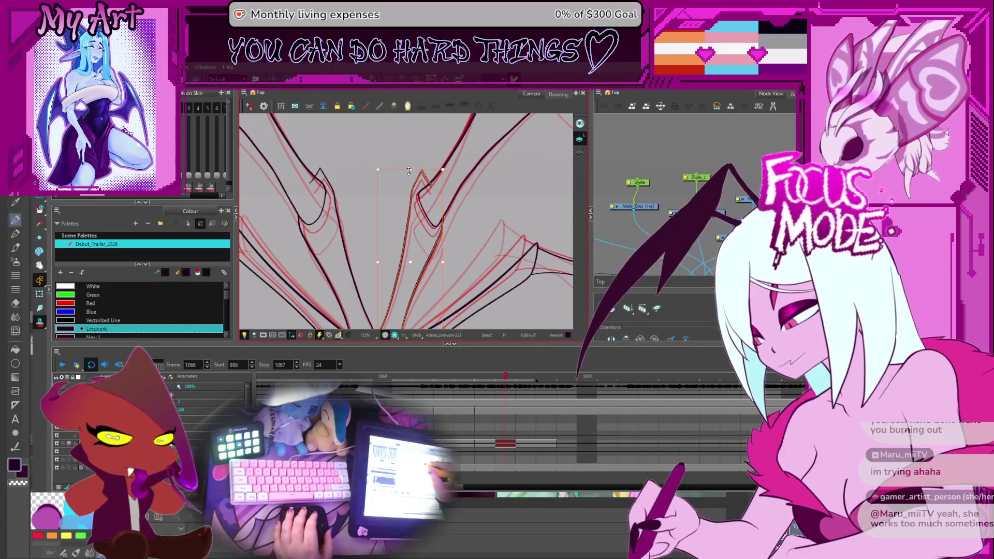
left_click_drag(410, 167, 428, 204)
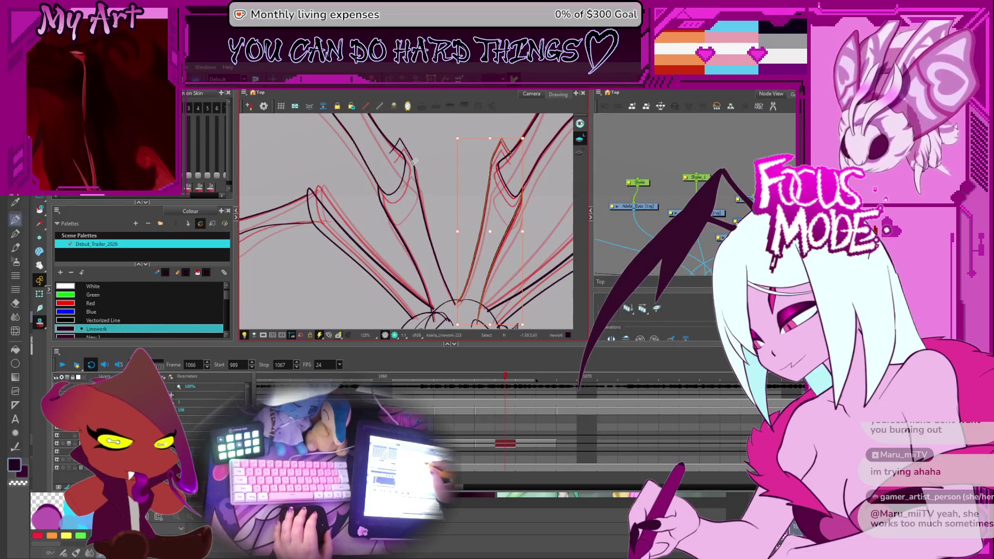
left_click_drag(407, 251, 419, 193)
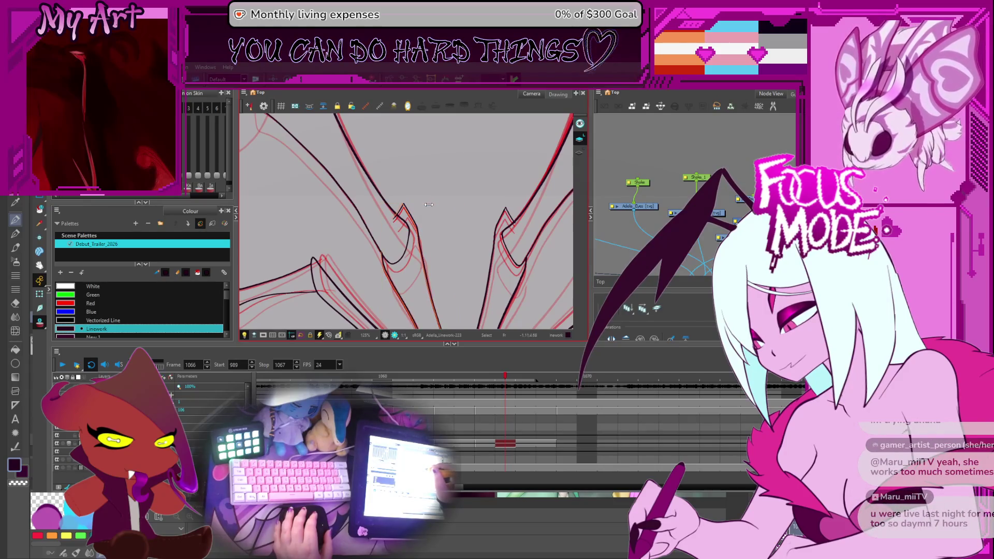
scroll(426, 204, "down", 3)
mouse_move(425, 204)
left_mouse_down()
mouse_move(432, 241)
mouse_move(442, 223)
mouse_move(493, 239)
left_mouse_up()
scroll(432, 241, "down", 3)
scroll(433, 233, "up", 3)
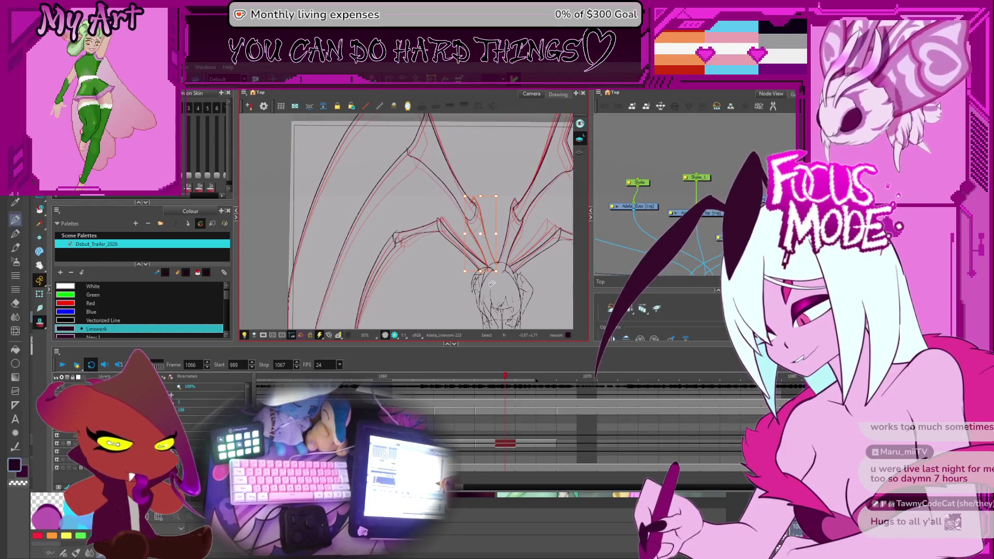
Select the shoulder stroke, step back a frame and bring the upper wing tip into view
left_click(484, 233)
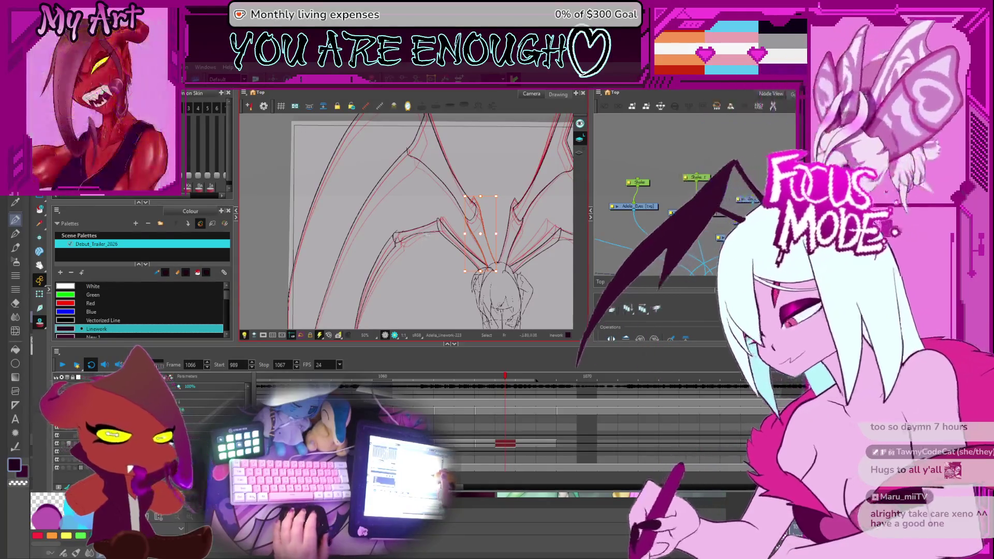
key("comma")
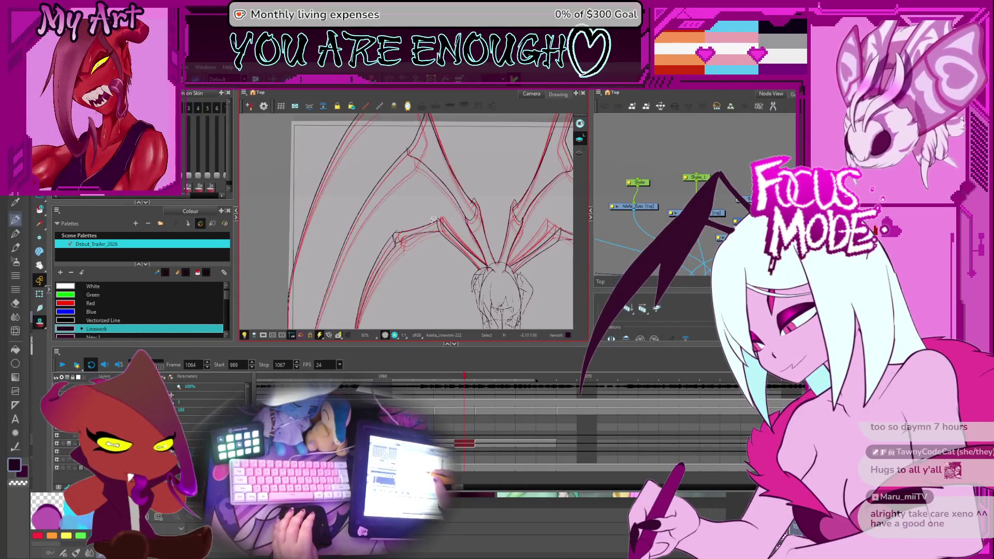
scroll(432, 218, "up", 3)
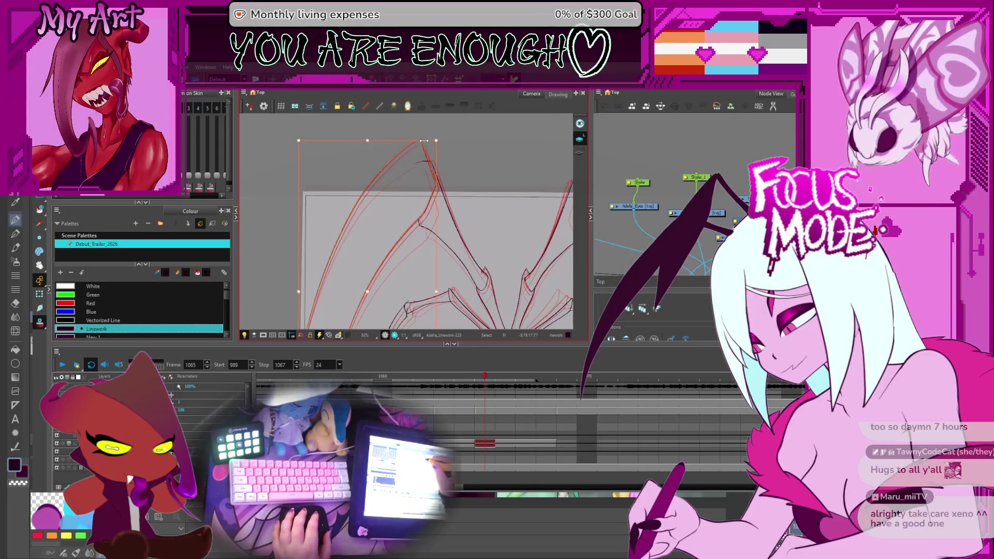
left_click_drag(423, 143, 430, 174)
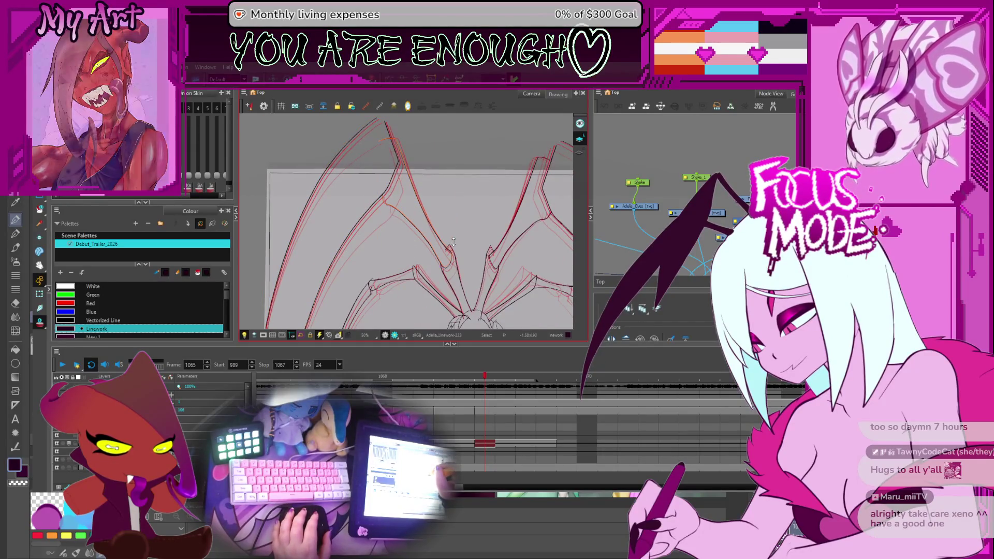
scroll(454, 240, "up", 3)
Select the wing tip stroke over the red onion skin, then widen the view of the drawing
left_click(414, 189)
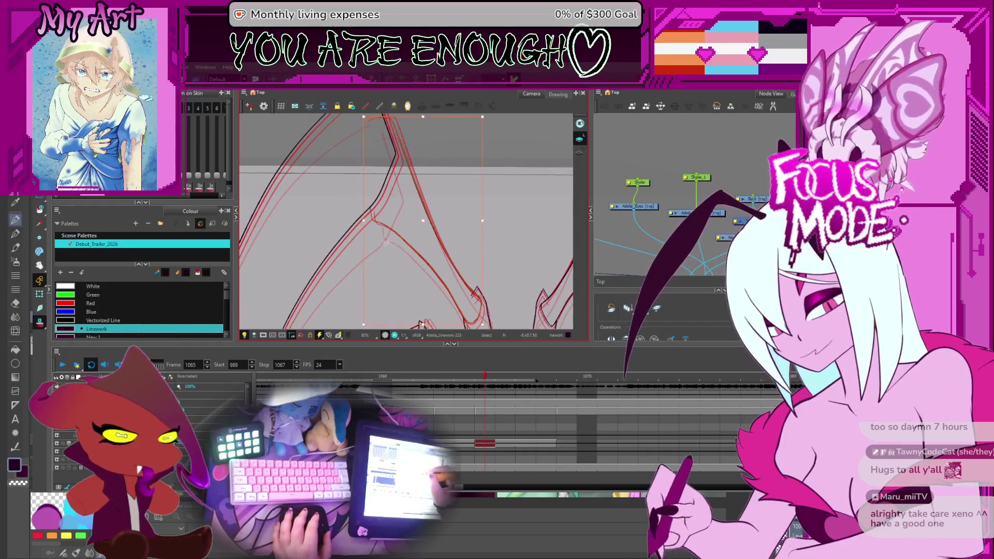
key("Escape")
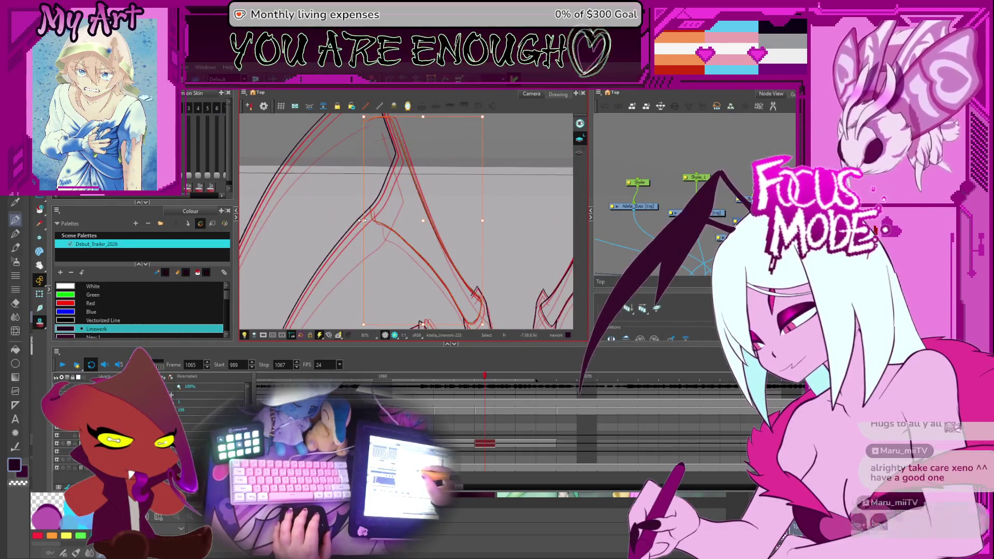
scroll(390, 180, "down", 2)
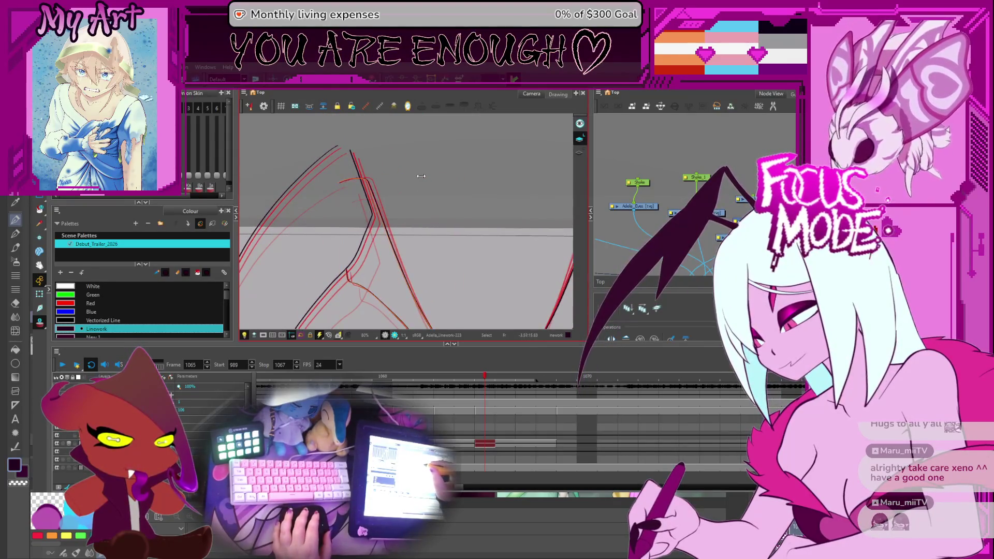
left_click(412, 181)
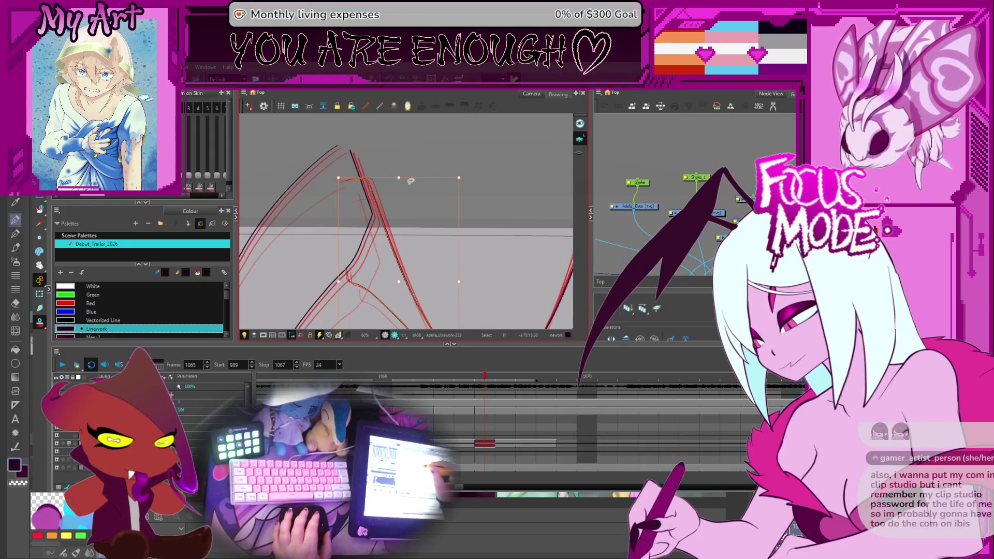
left_click_drag(396, 263, 428, 192)
scroll(427, 192, "down", 2)
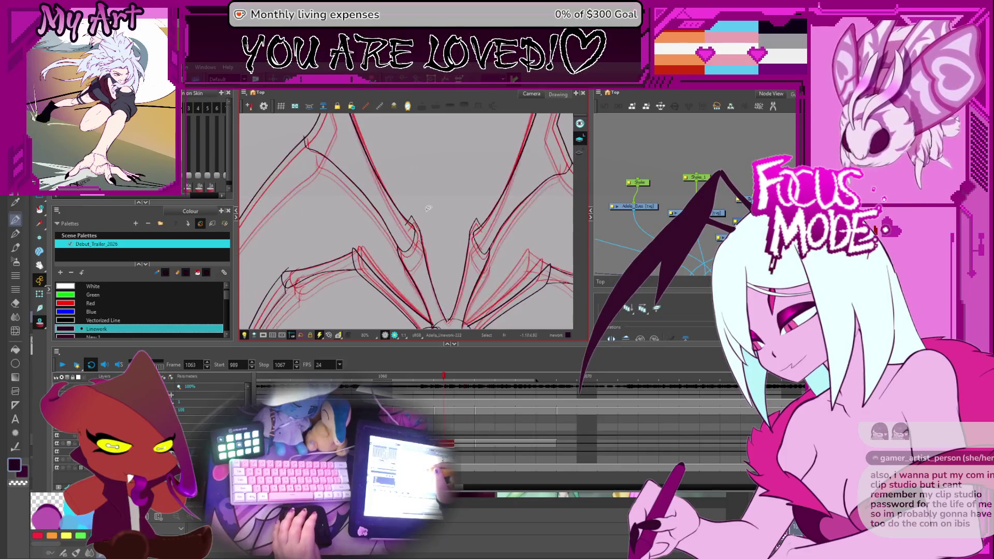
scroll(425, 220, "down", 2)
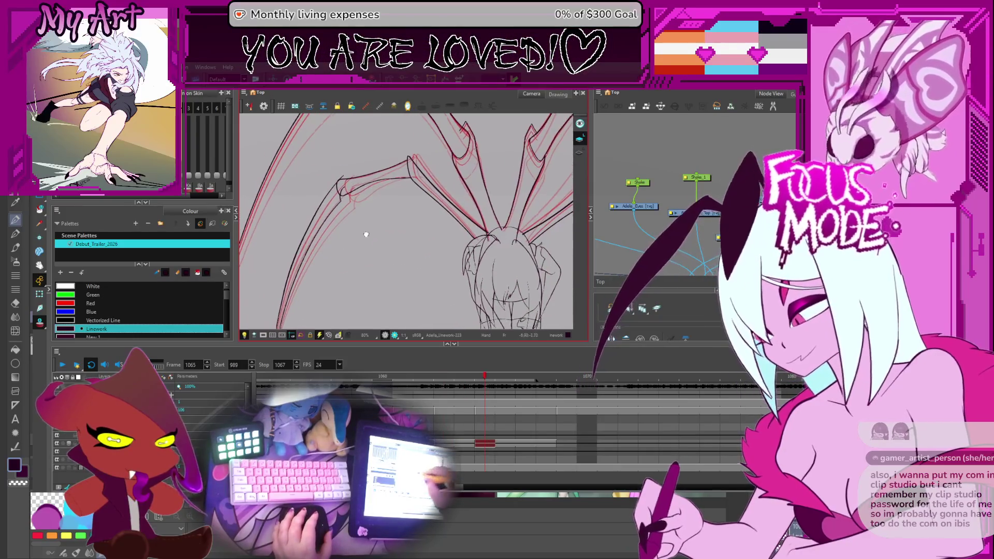
scroll(405, 234, "up", 3)
scroll(404, 234, "down", 1)
Compare the leg-joint strokes on frames 1064 and 1065, undoing a stray nudge
left_click(382, 177)
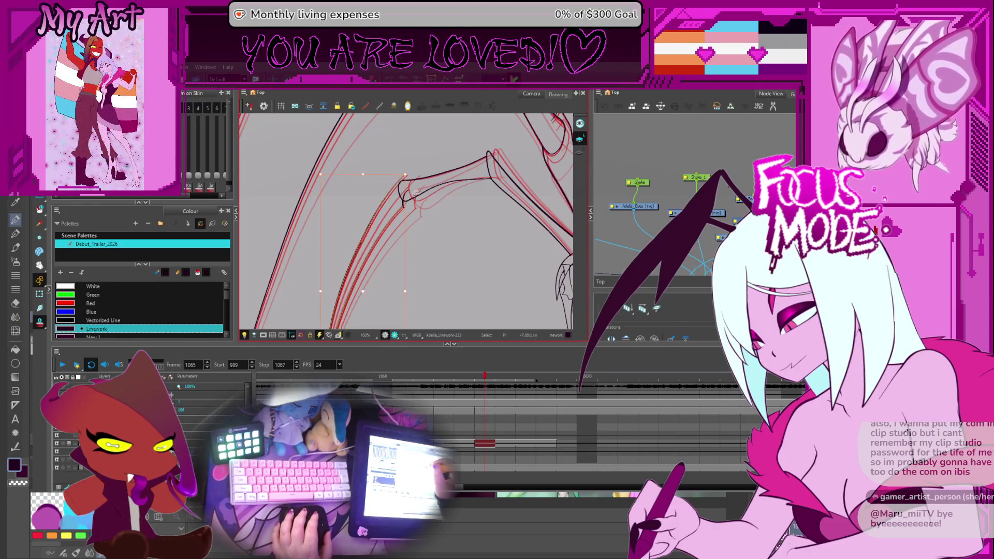
key("comma")
left_click(368, 172)
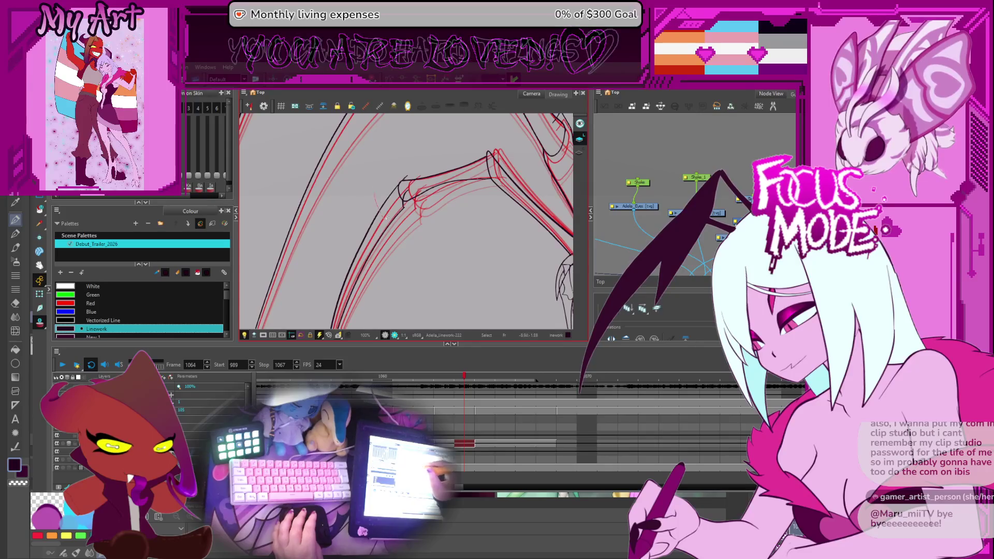
left_click(365, 176)
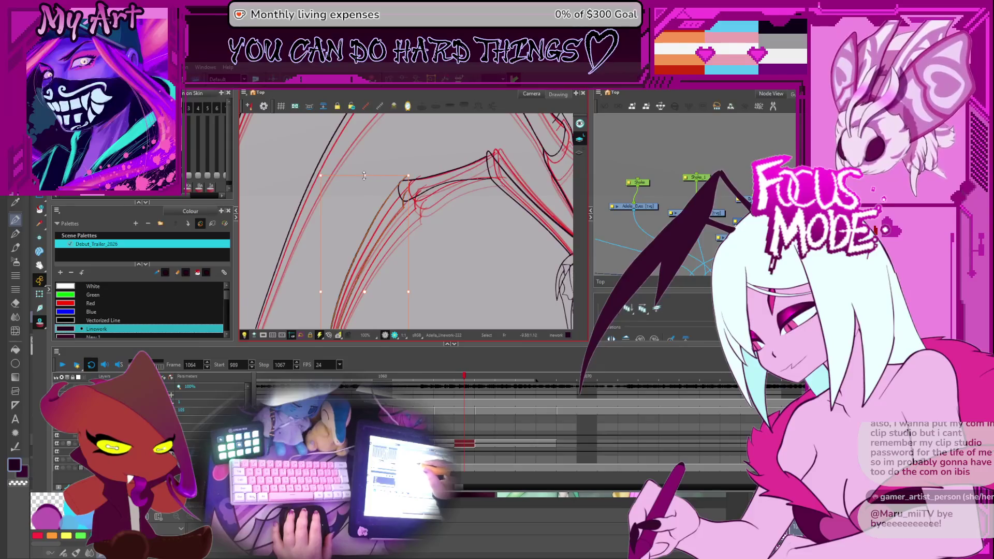
key("ctrl+z")
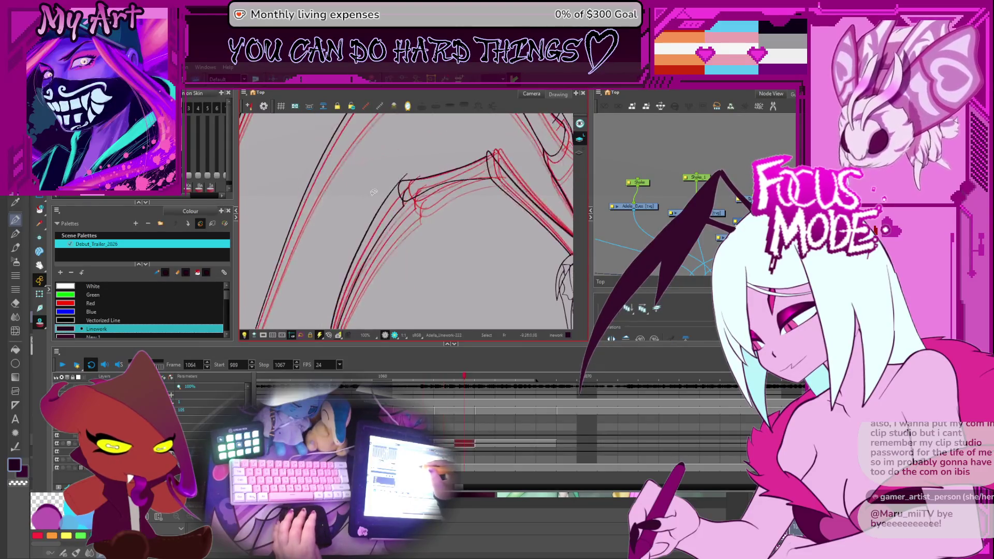
key("period")
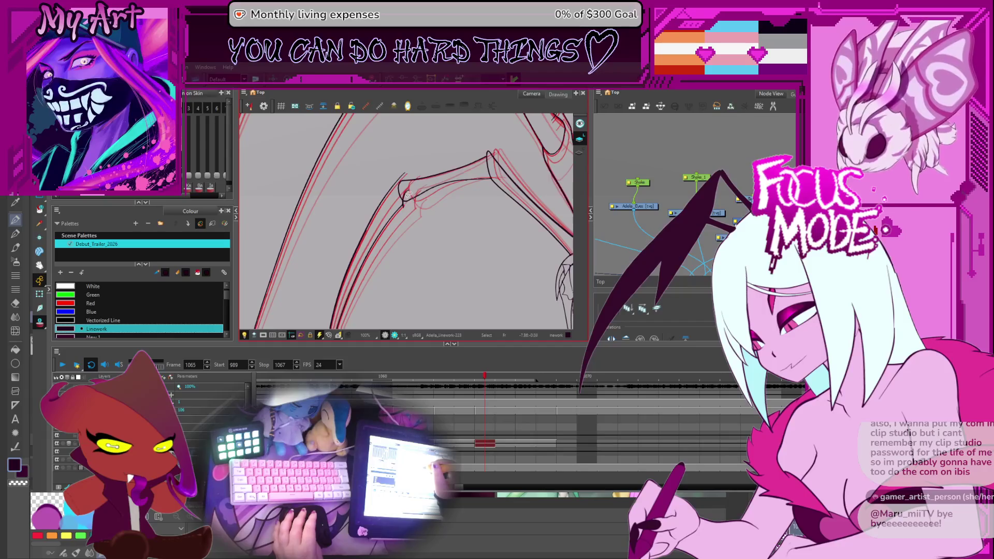
scroll(400, 187, "up", 3)
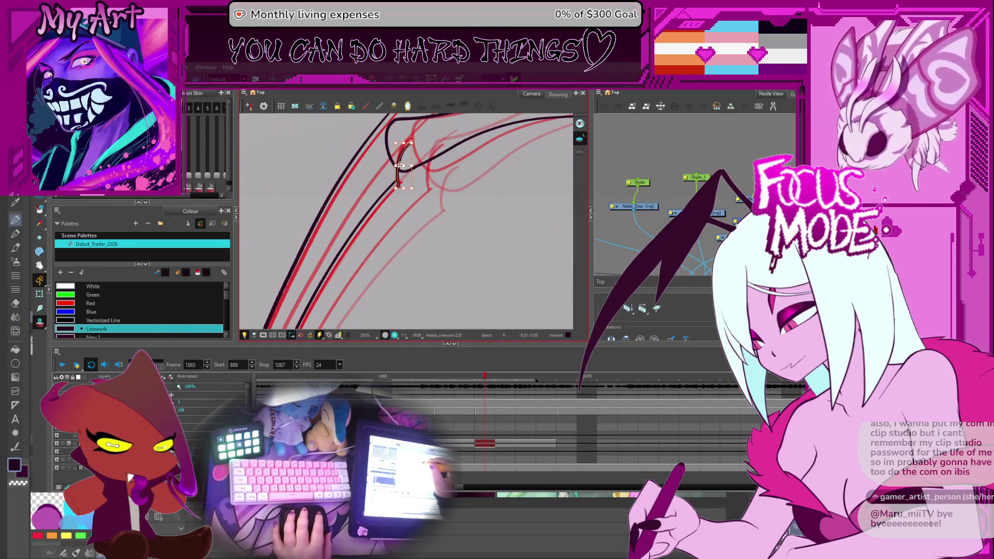
scroll(429, 211, "down", 3)
Reshape the long limb stroke on frame 1065 to match the red reference
left_click_drag(429, 210, 403, 173)
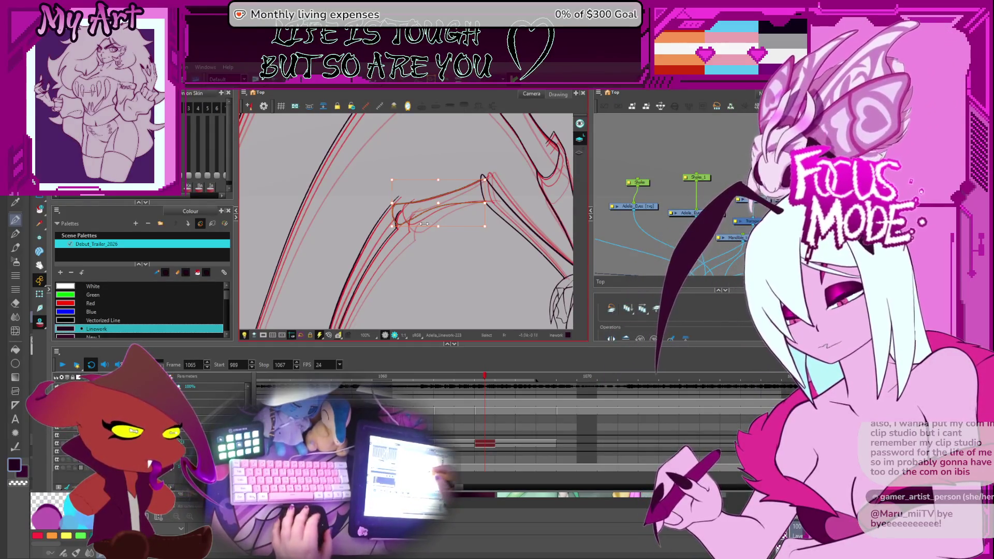
key("space")
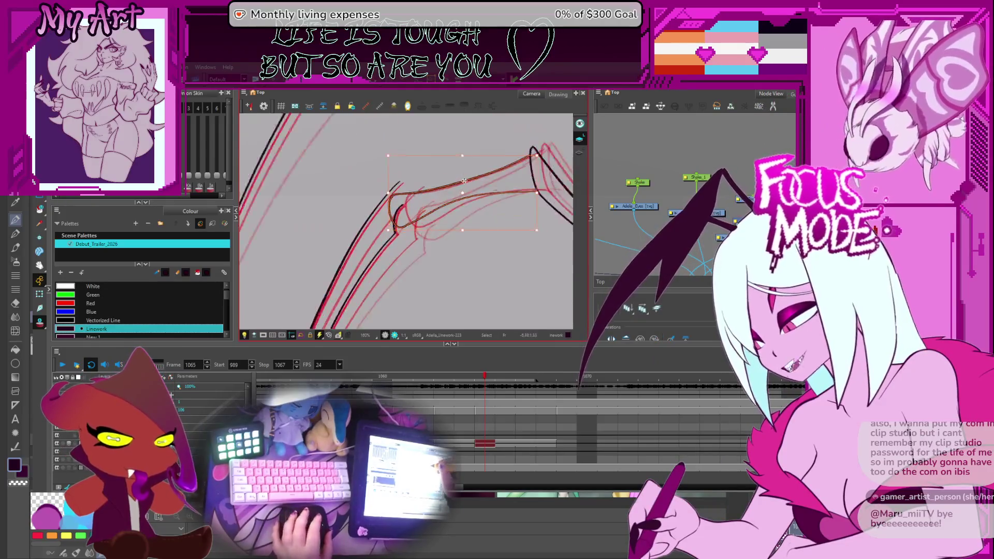
left_click_drag(440, 169, 449, 190)
key("ctrl+a")
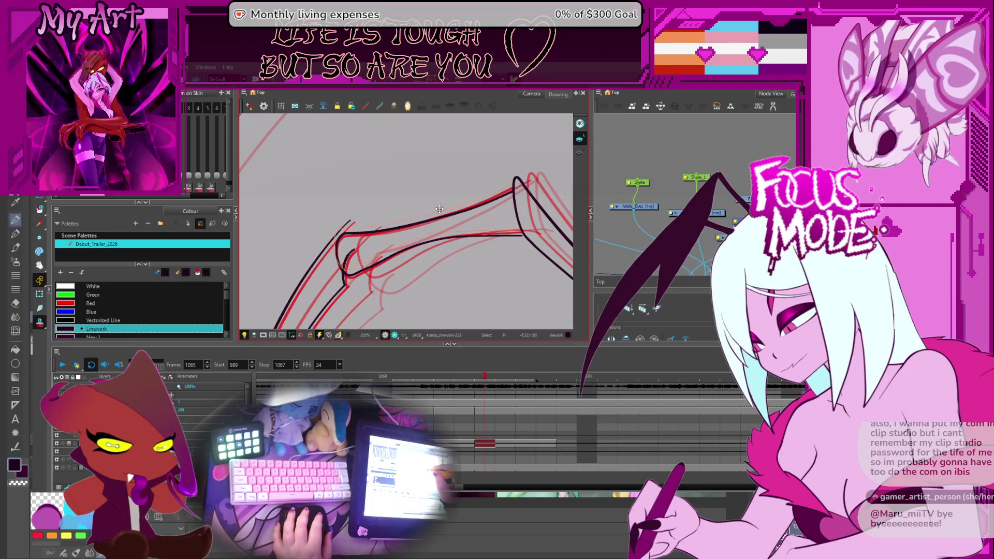
left_click_drag(440, 207, 442, 211)
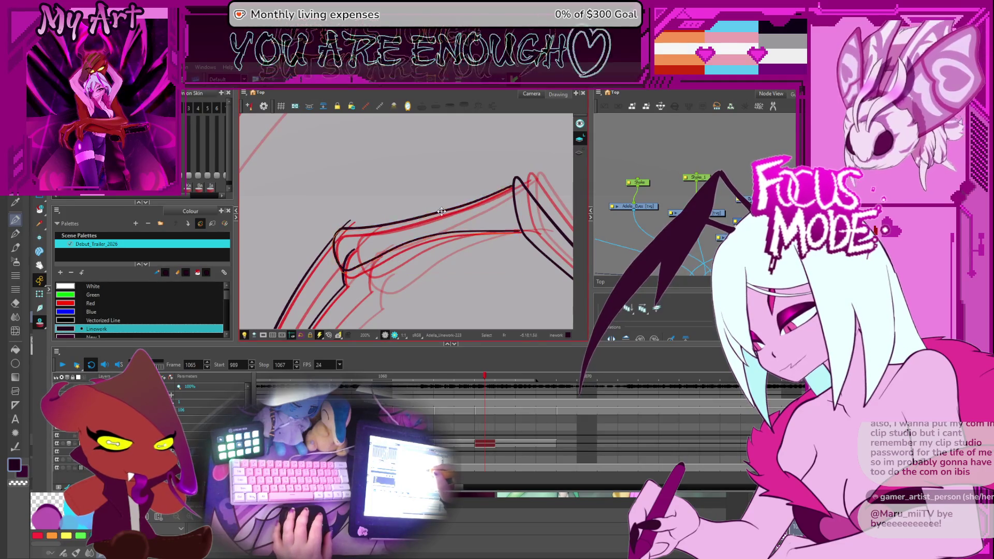
left_click(442, 211)
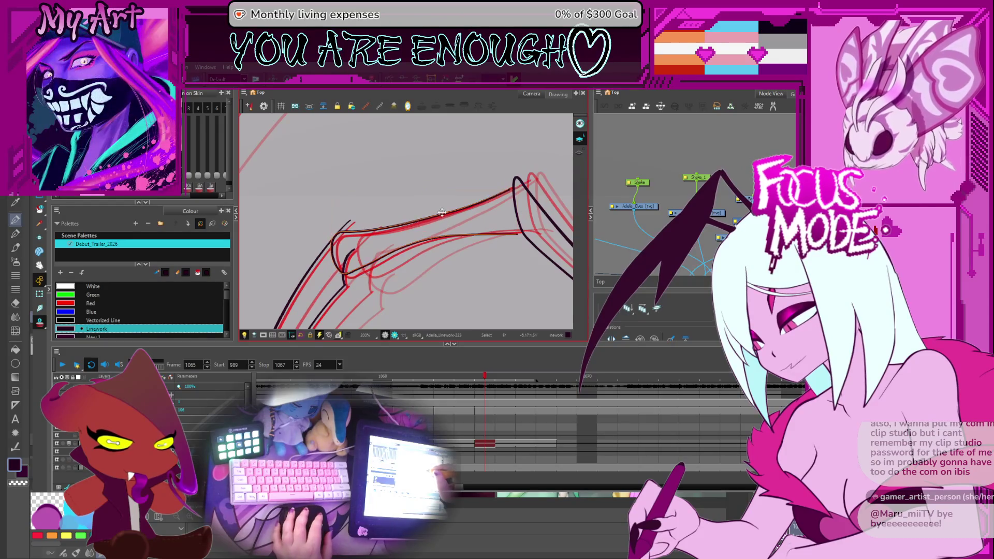
Move along the limbs and pick another limb stroke to edit its points
left_click_drag(442, 212, 365, 217)
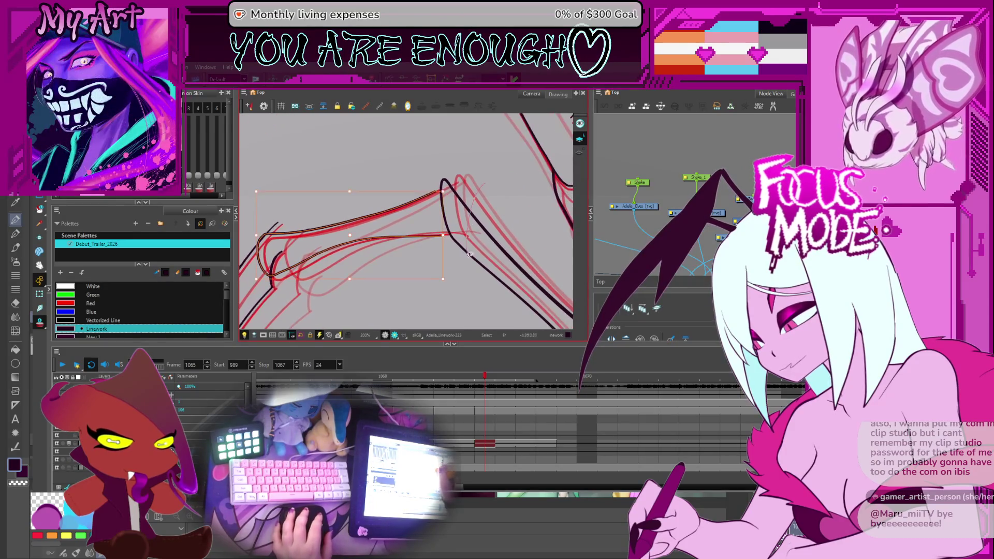
scroll(450, 212, "down", 2)
scroll(435, 218, "down", 2)
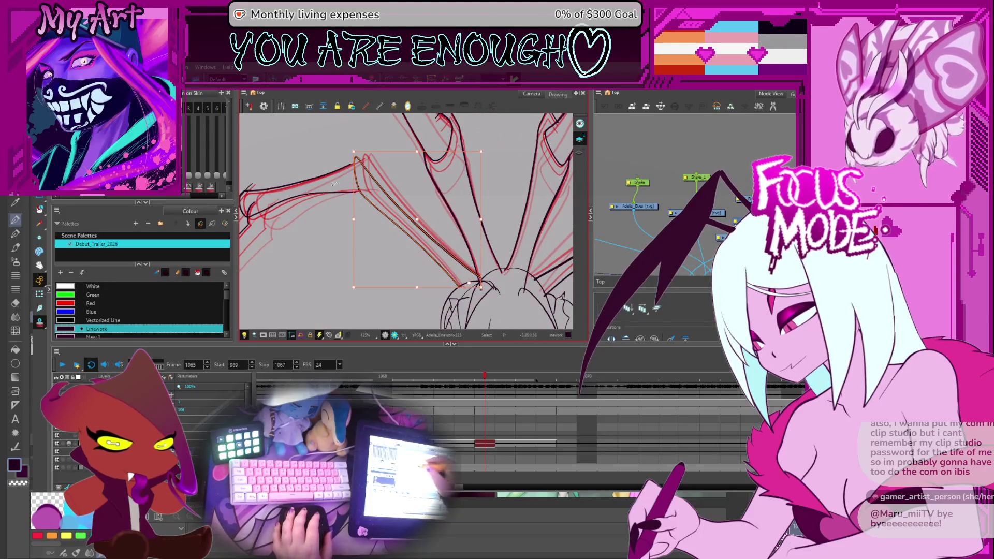
mouse_move(350, 163)
left_mouse_down()
mouse_move(379, 209)
mouse_move(357, 198)
left_mouse_up()
mouse_move(352, 244)
left_mouse_down()
mouse_move(362, 254)
mouse_move(398, 206)
left_mouse_up()
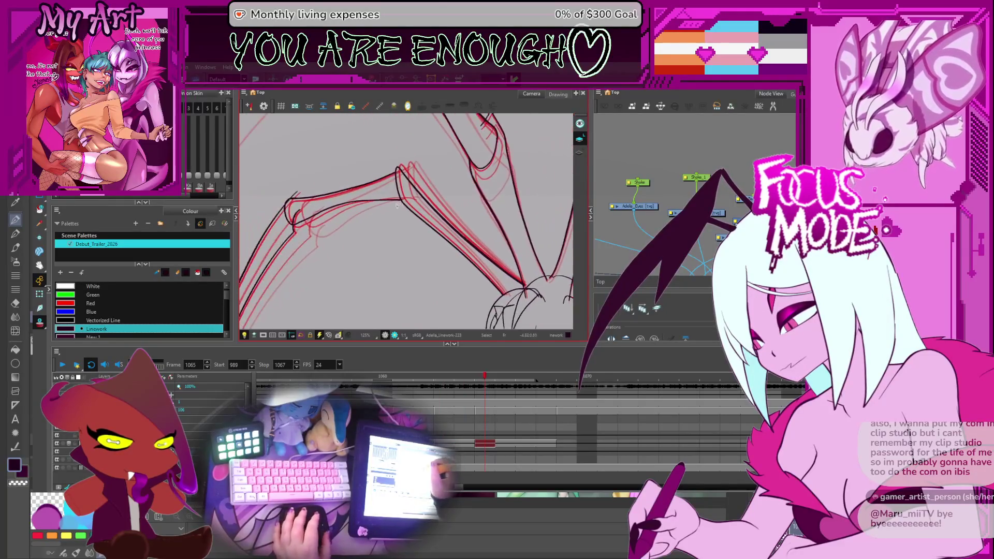
scroll(394, 204, "up", 2)
left_click(400, 194)
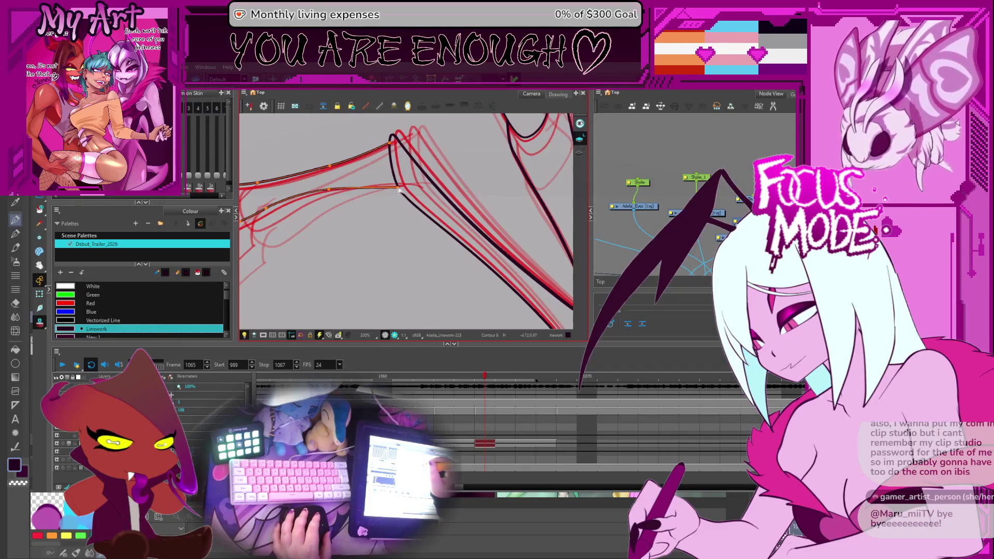
scroll(397, 195, "down", 3)
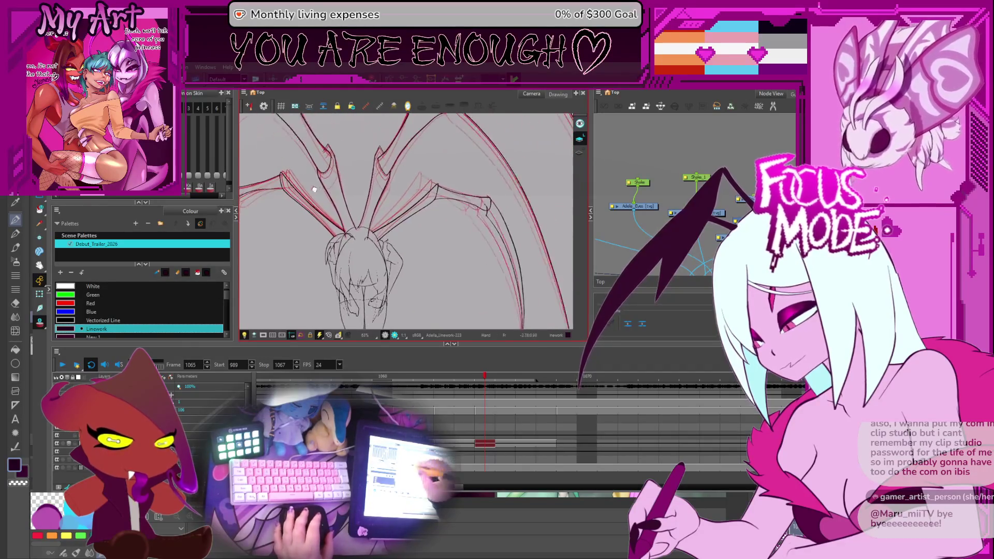
scroll(464, 198, "up", 2)
scroll(465, 198, "down", 2)
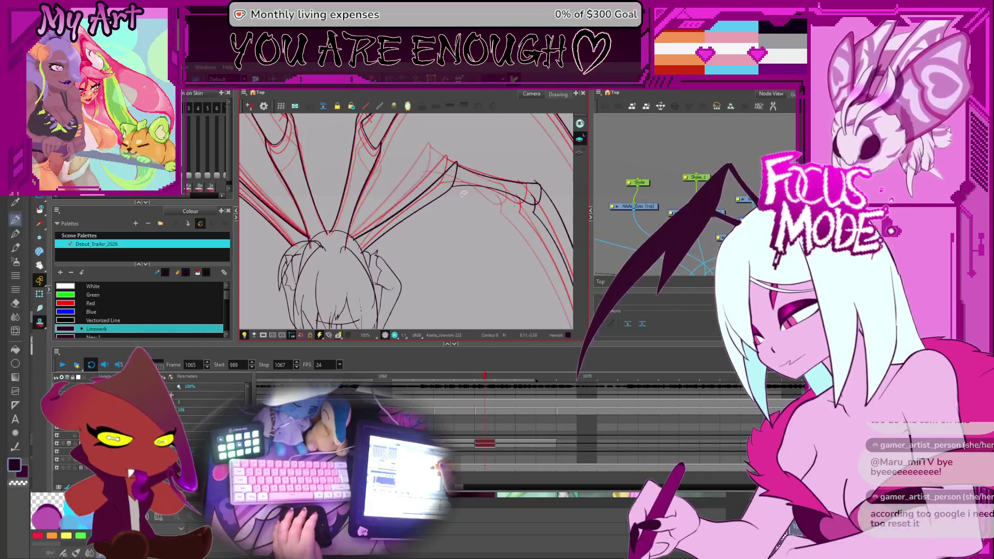
scroll(448, 177, "up", 2)
Delete the stray tangle of red strokes near the wing's elbow joint
left_click_drag(448, 177, 466, 202)
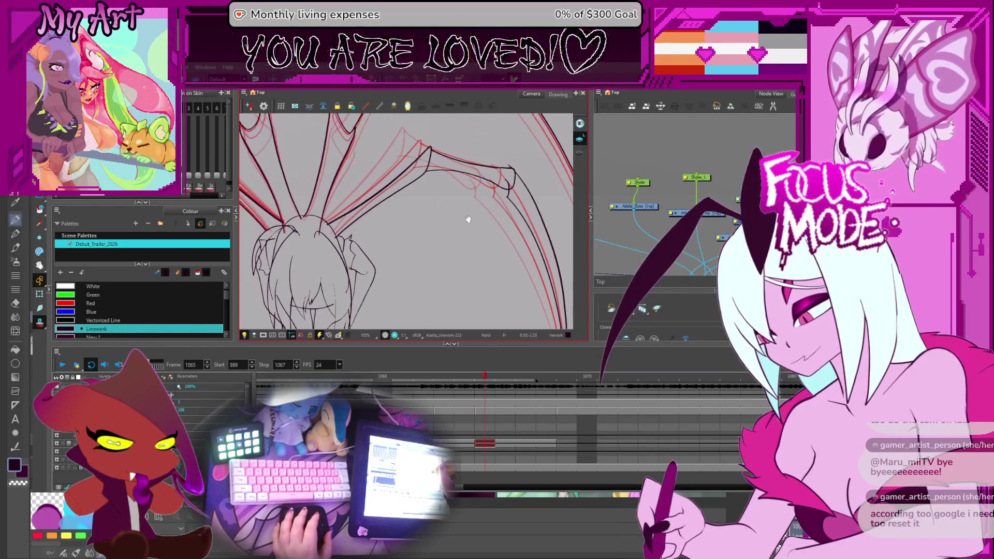
scroll(531, 178, "up", 2)
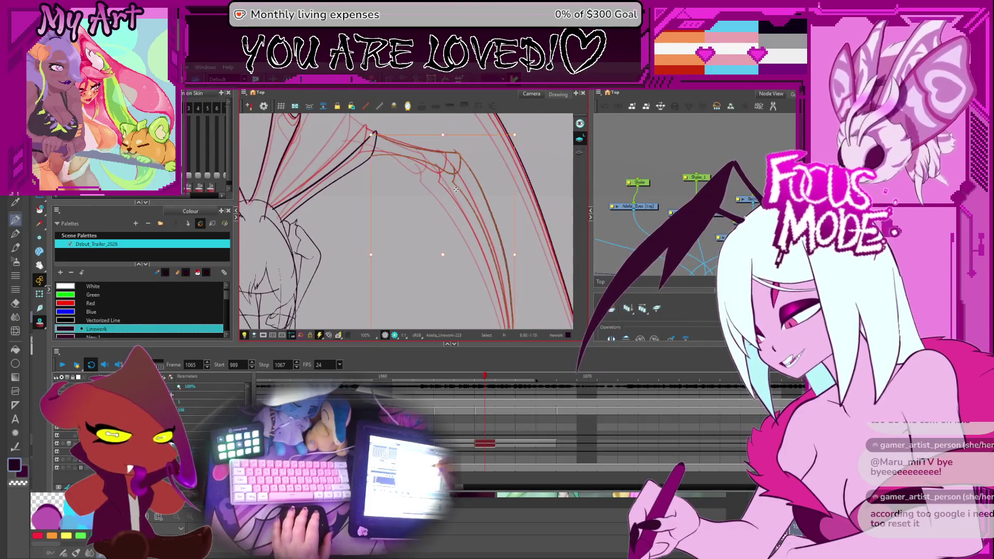
left_click(472, 157)
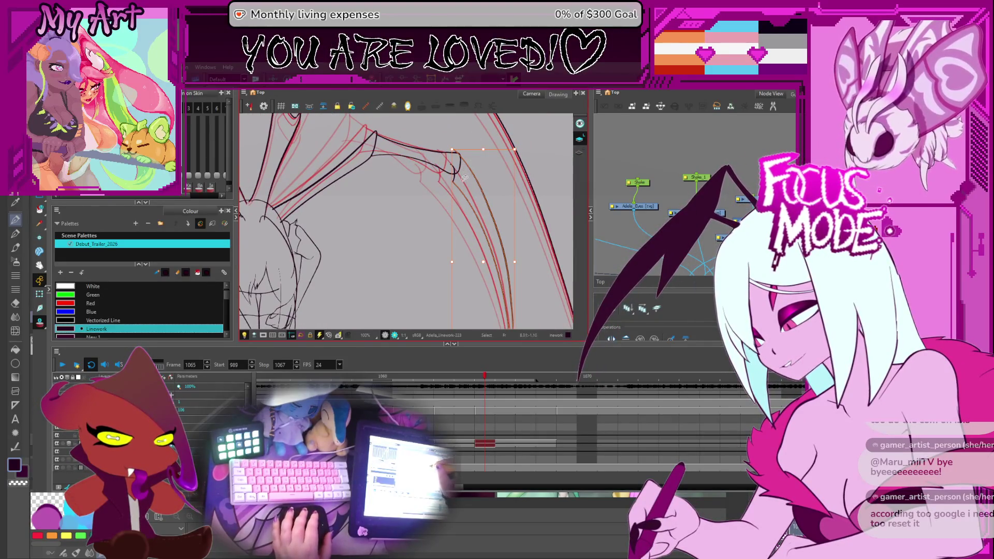
left_click(474, 153)
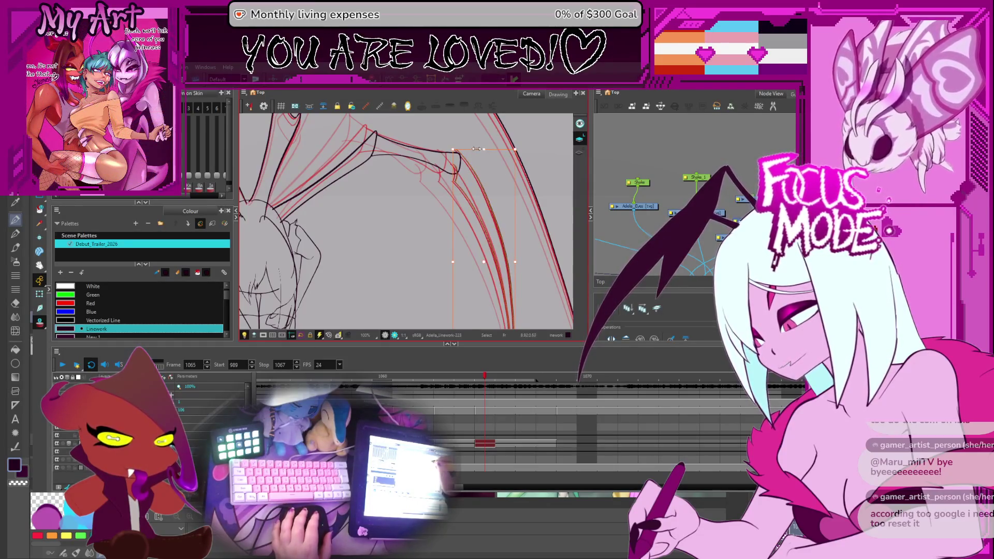
key("Escape")
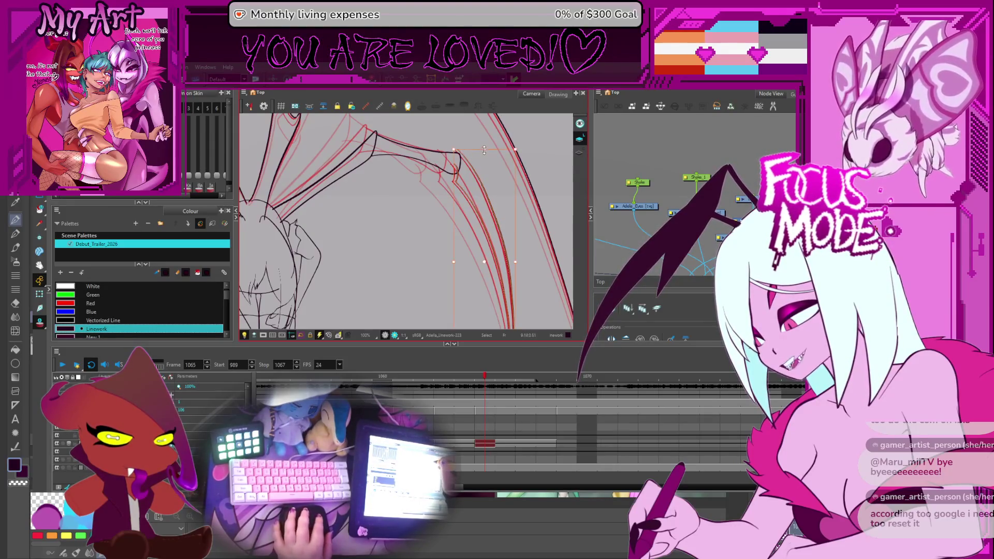
left_click_drag(458, 145, 436, 159)
left_click_drag(420, 206, 460, 157)
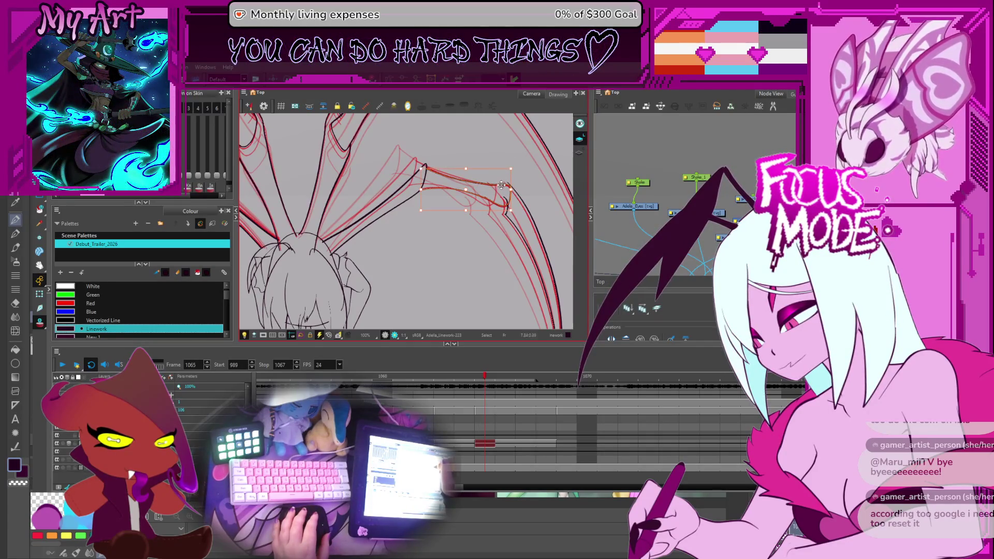
scroll(509, 154, "up", 4)
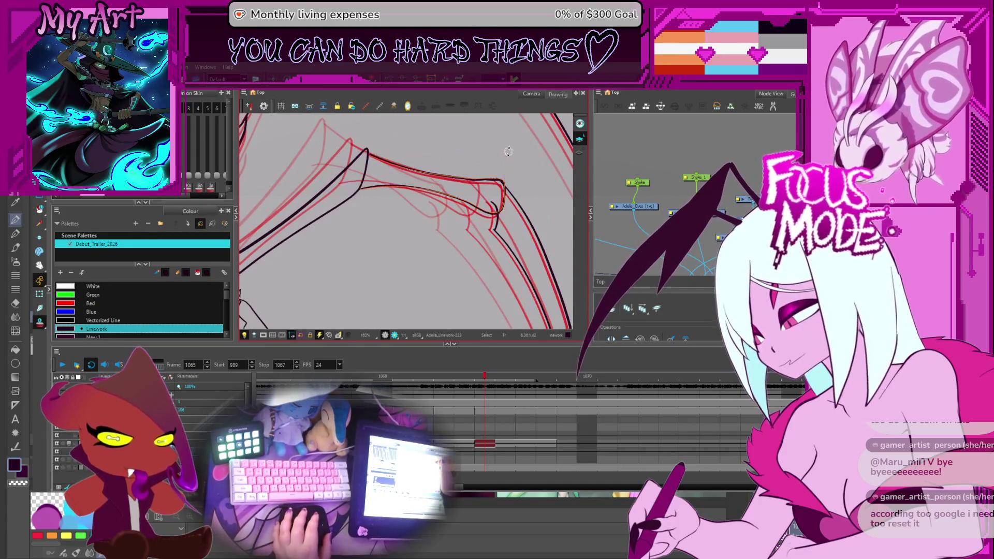
key("Delete")
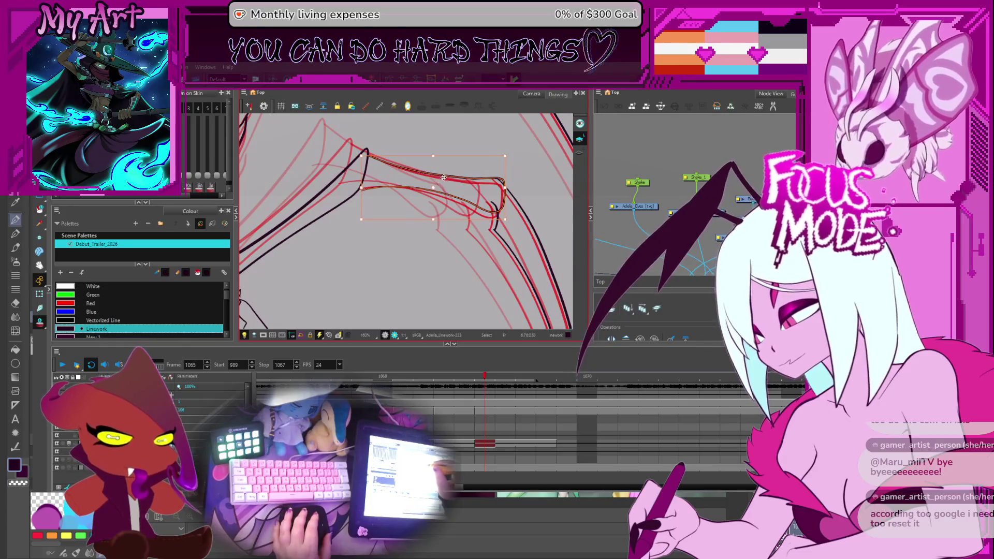
Select the long black wing strokes near the joint, then advance to the next frame
left_click(445, 179)
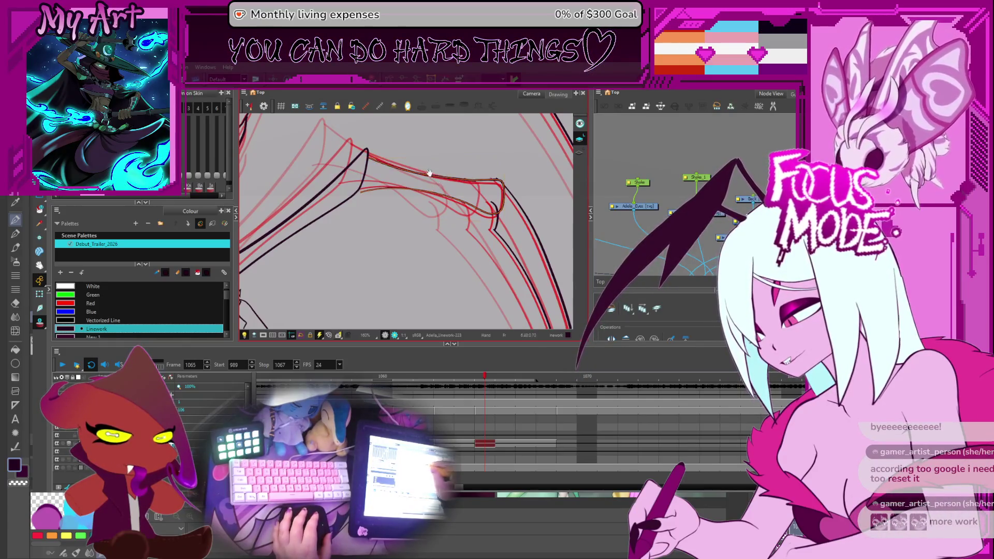
left_click_drag(430, 172, 474, 155)
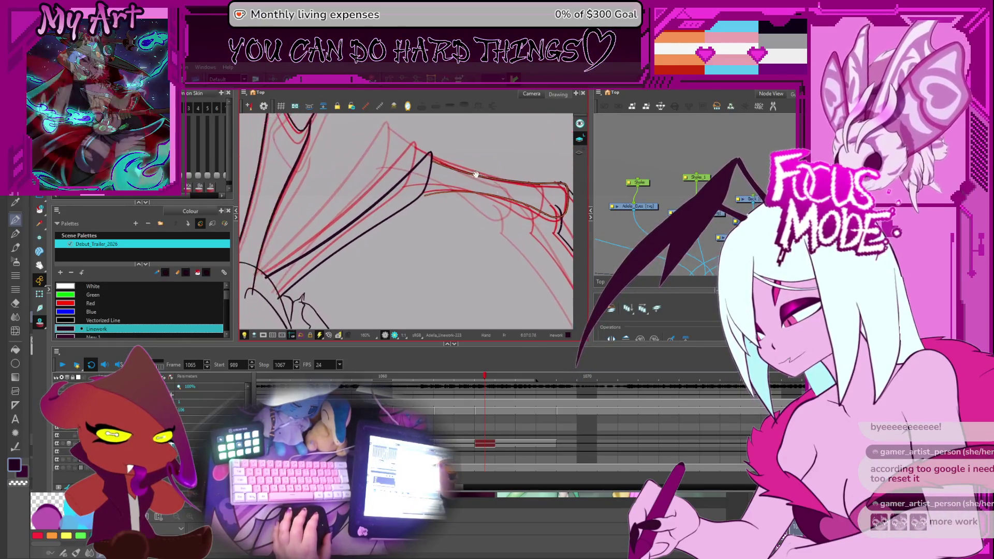
left_click(433, 168)
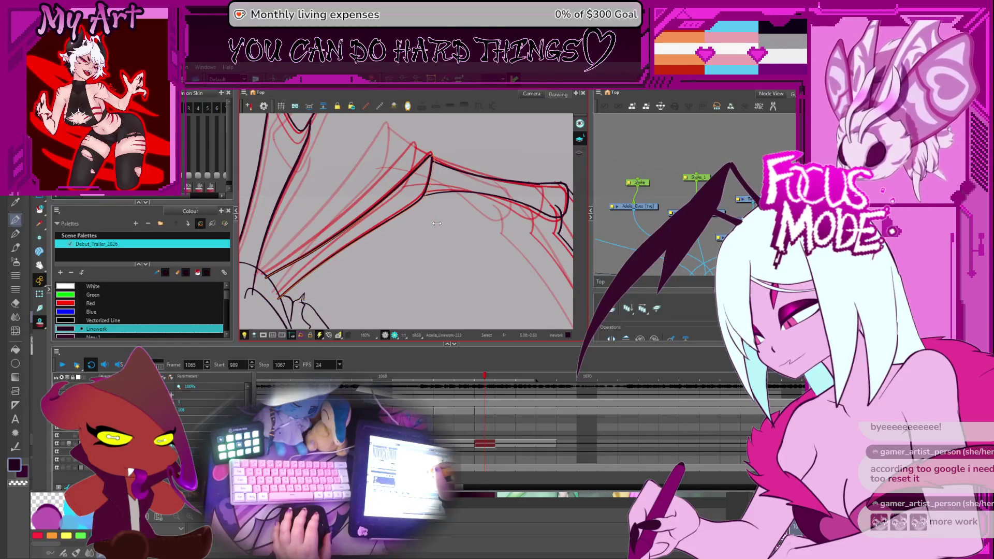
left_click(436, 224)
key("period")
Show the whole winged figure, play the animation and stop playback at frame 1065
key("comma")
key("period")
key("1")
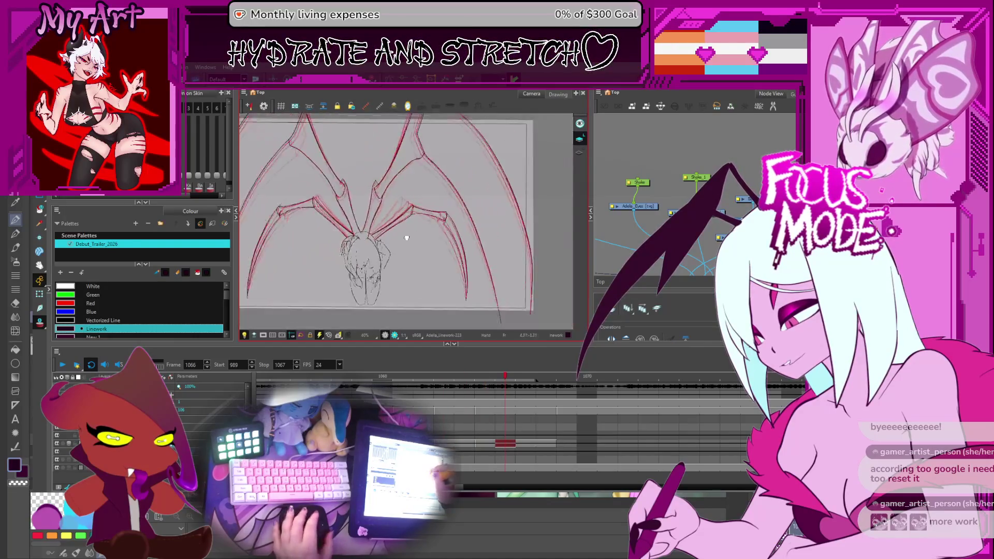
key("1")
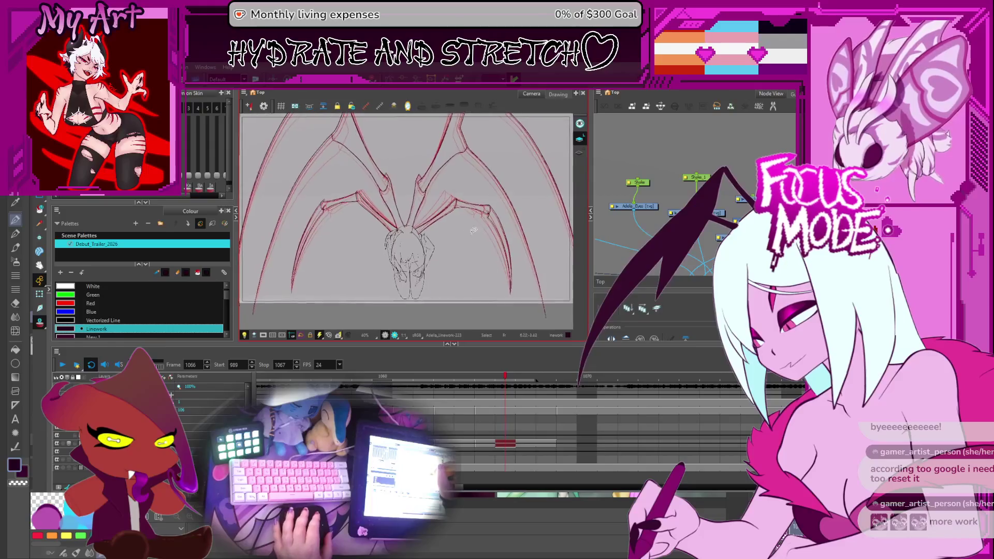
key("2")
key("ctrl+alt")
key("Escape")
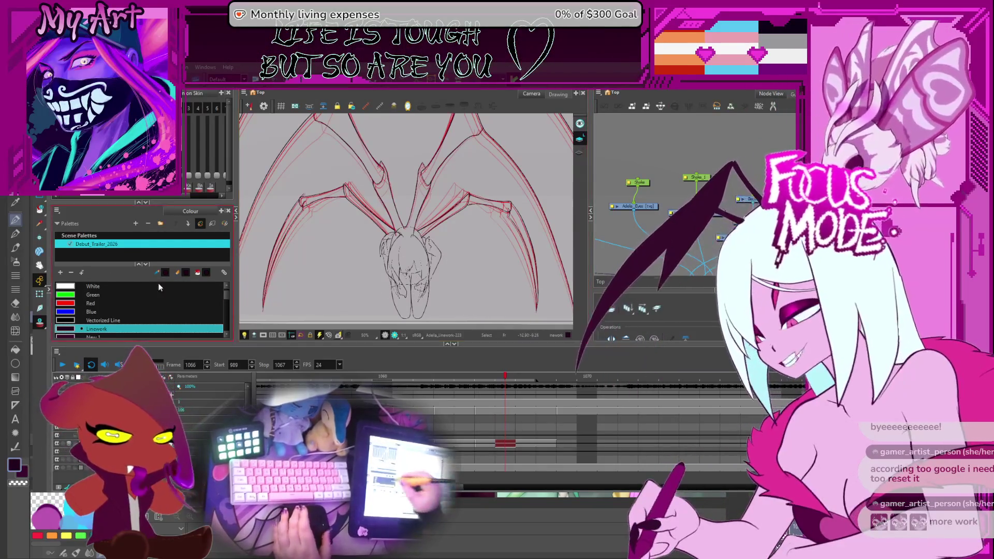
key("comma")
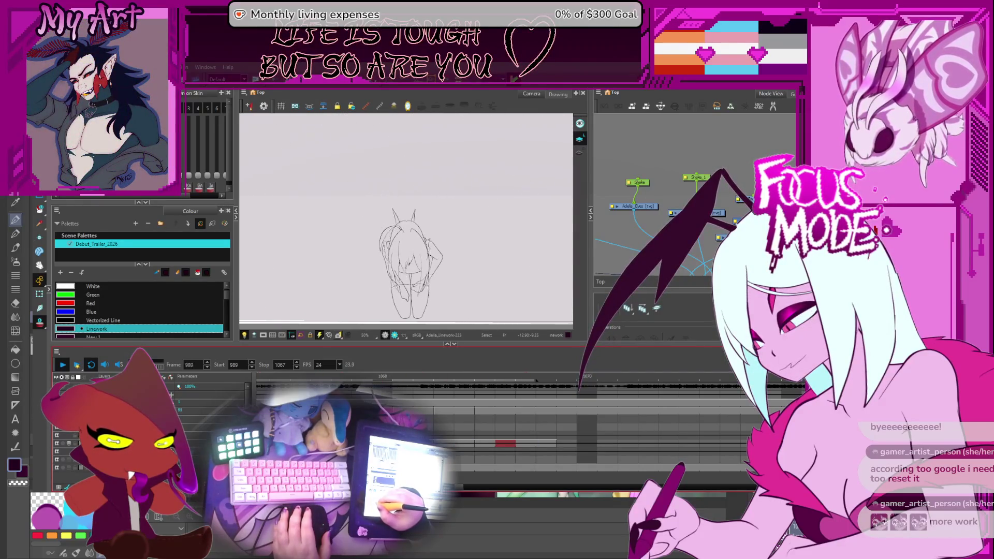
left_click(74, 365)
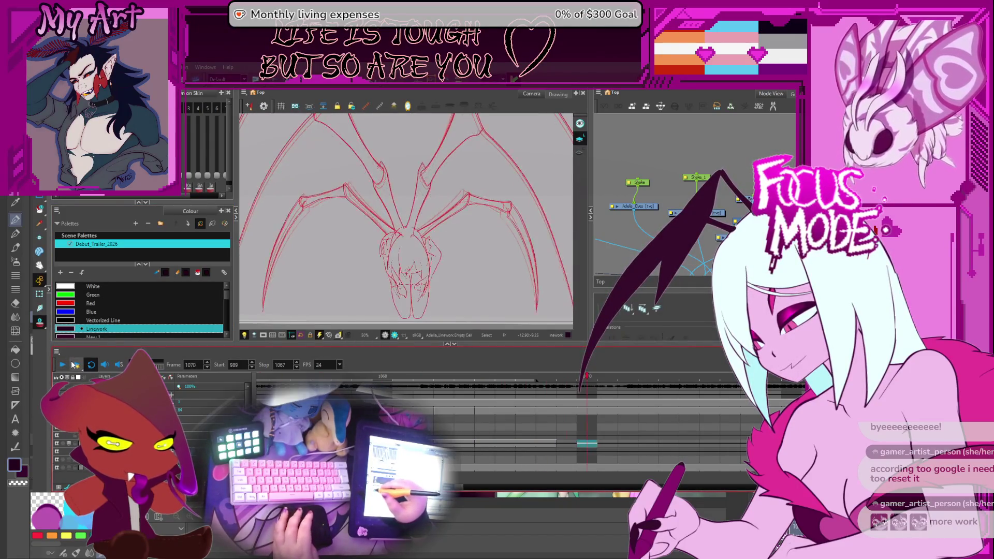
Step through frames 1069–1072 and settle back on frame 1067 with the upper drawing in view
key("period")
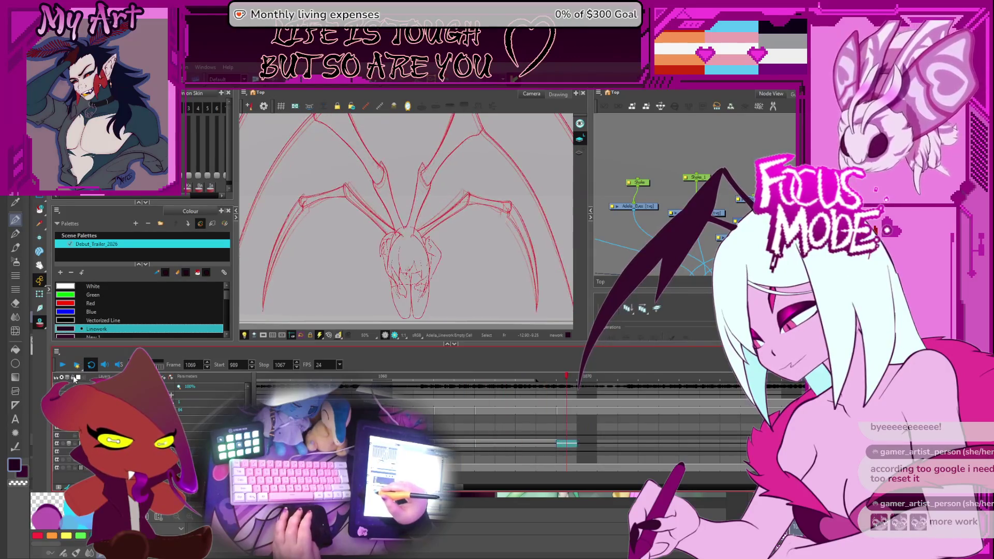
scroll(477, 399, "down", 3)
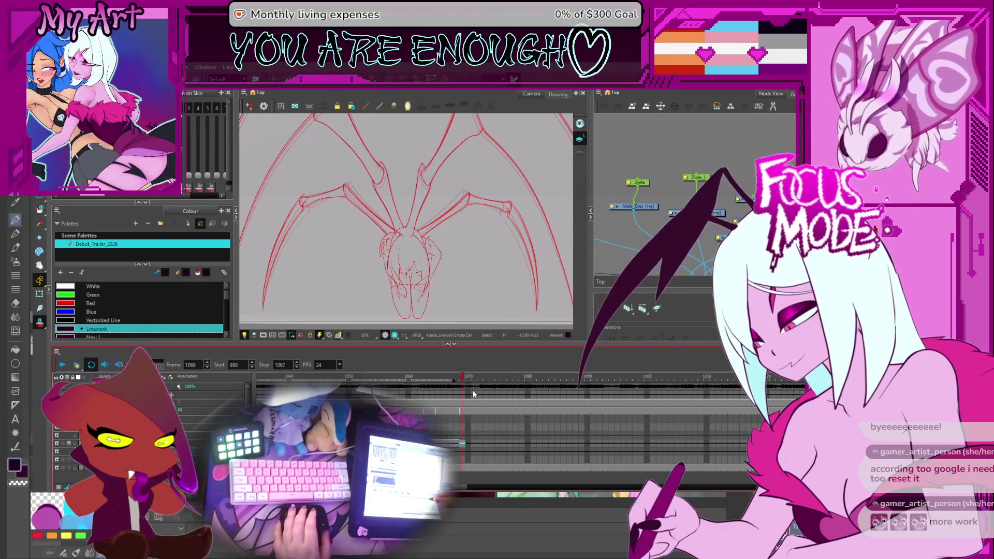
key("period")
key("period")
key("period")
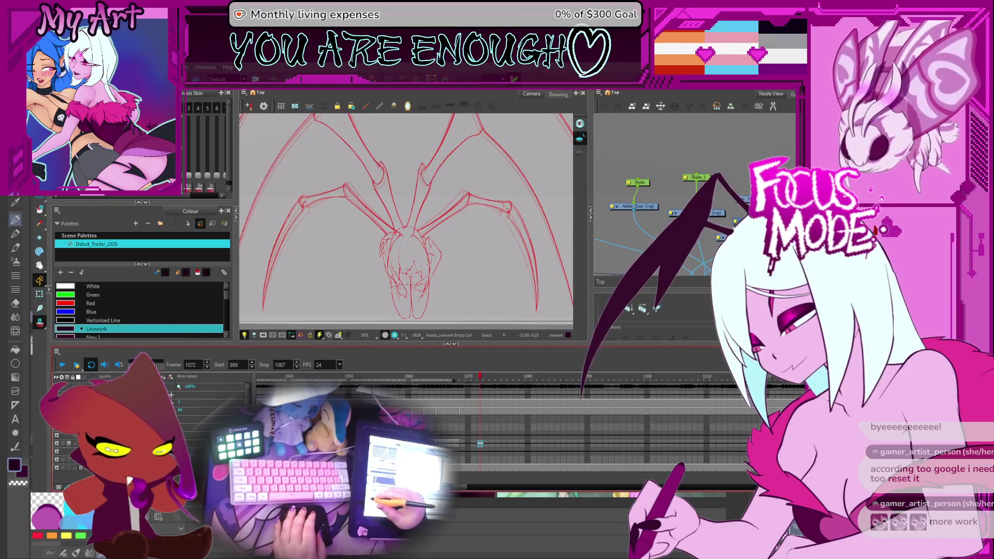
key("period")
key("comma")
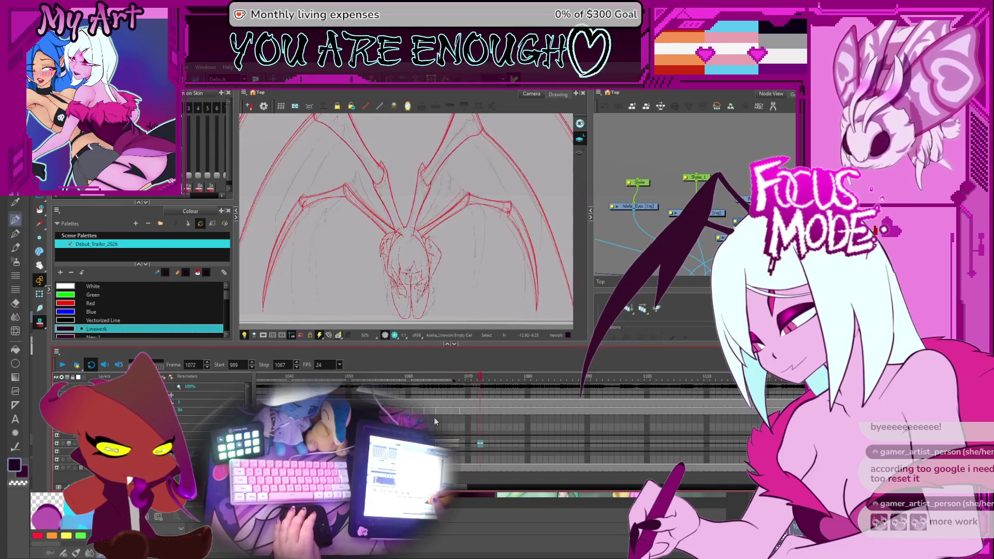
key("comma")
key("comma")
key("period")
key("period")
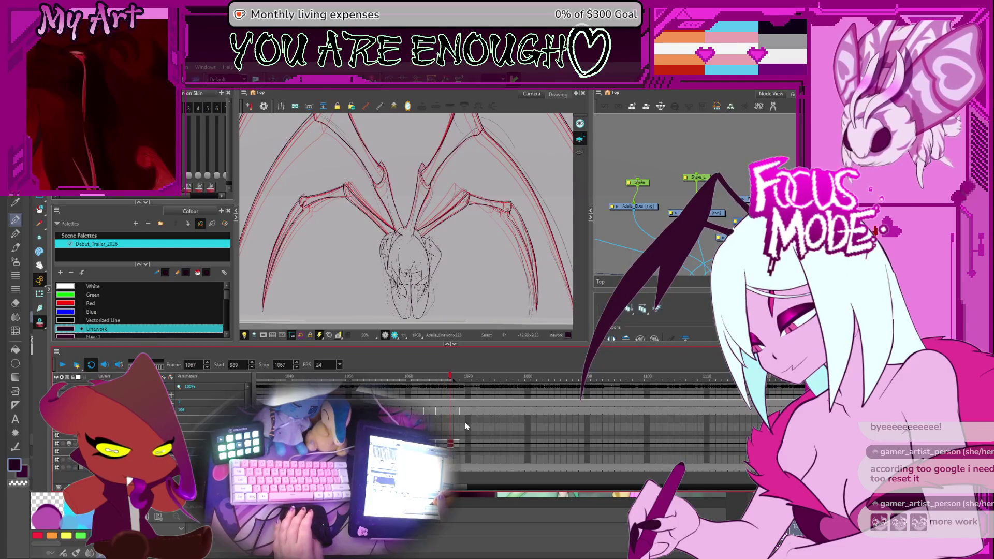
mouse_move(404, 249)
left_mouse_down()
mouse_move(444, 286)
mouse_move(439, 301)
left_mouse_up()
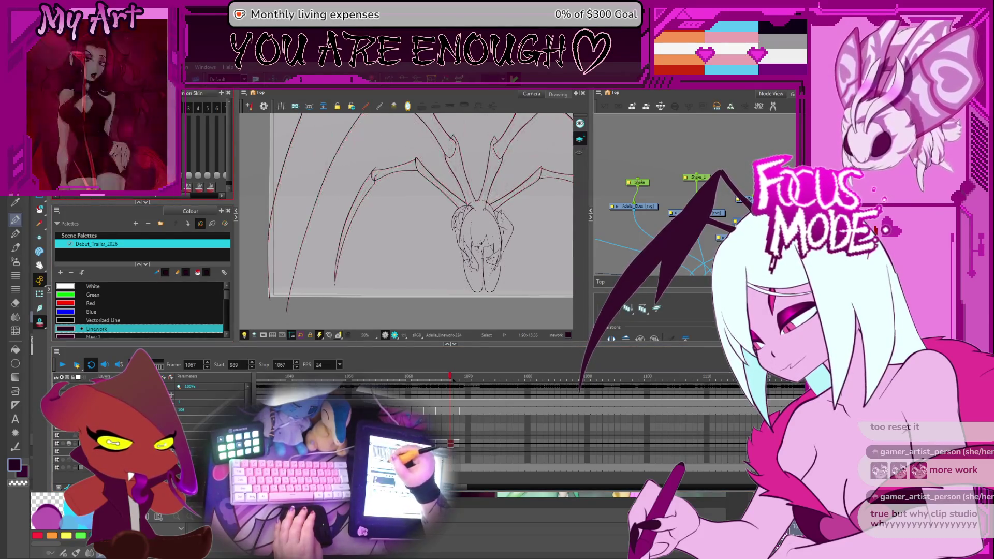
key("alt+o")
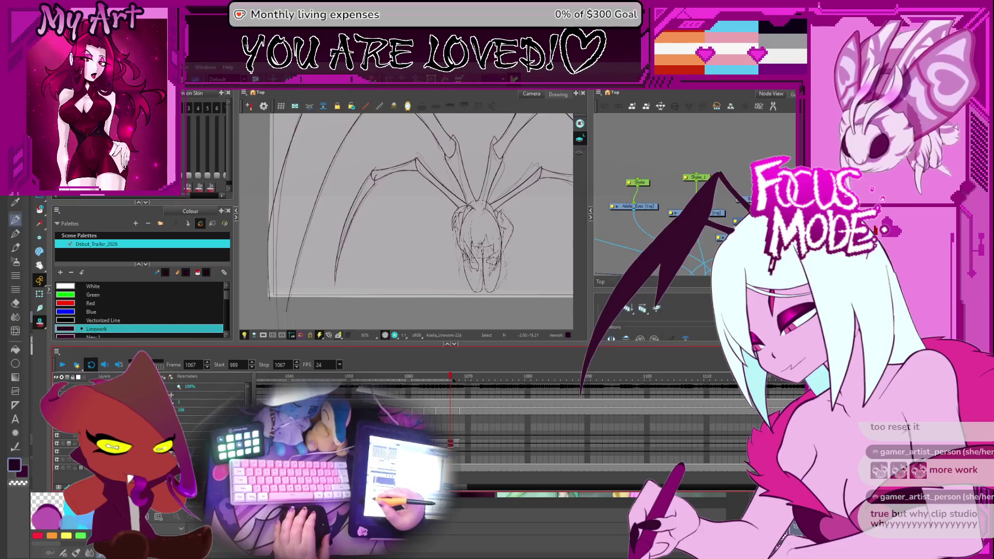
mouse_move(466, 194)
left_mouse_down()
mouse_move(415, 250)
mouse_move(442, 233)
mouse_move(407, 193)
mouse_move(435, 225)
mouse_move(365, 256)
mouse_move(338, 255)
left_mouse_up()
scroll(338, 255, "down", 3)
left_click(366, 211)
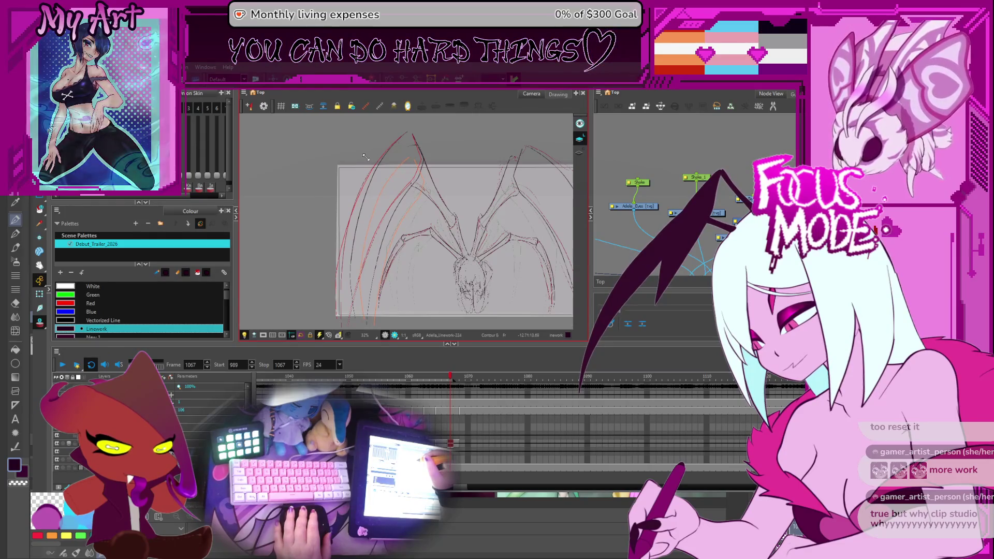
Select the left wing strokes at the tips for point editing with the Contour Editor
left_click(400, 195)
scroll(414, 205, "up", 2)
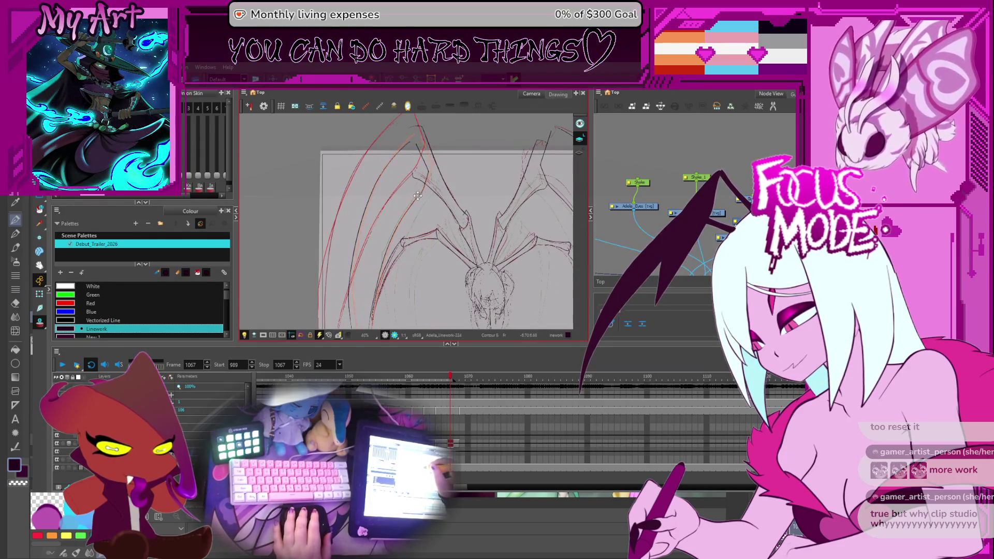
left_click_drag(419, 196, 403, 203)
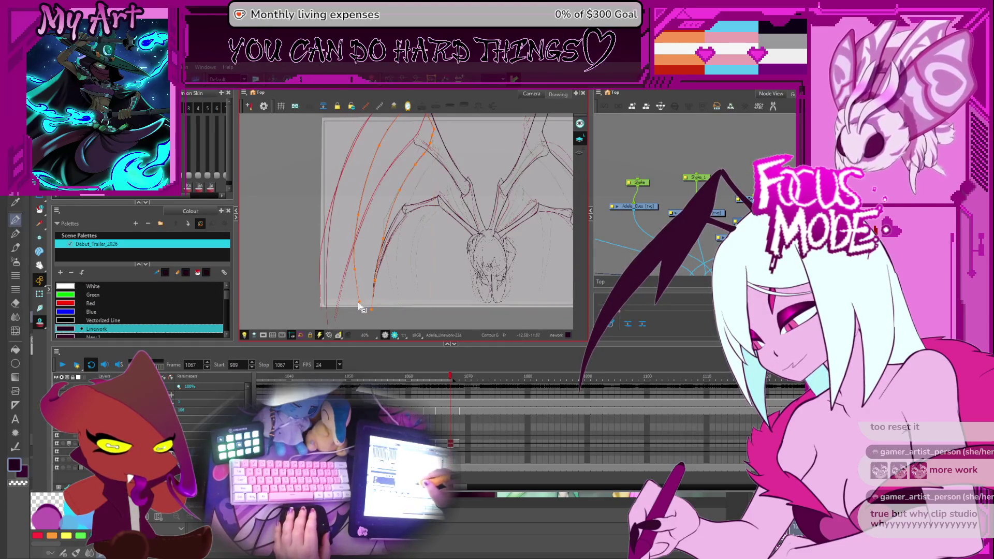
left_click_drag(362, 310, 364, 280)
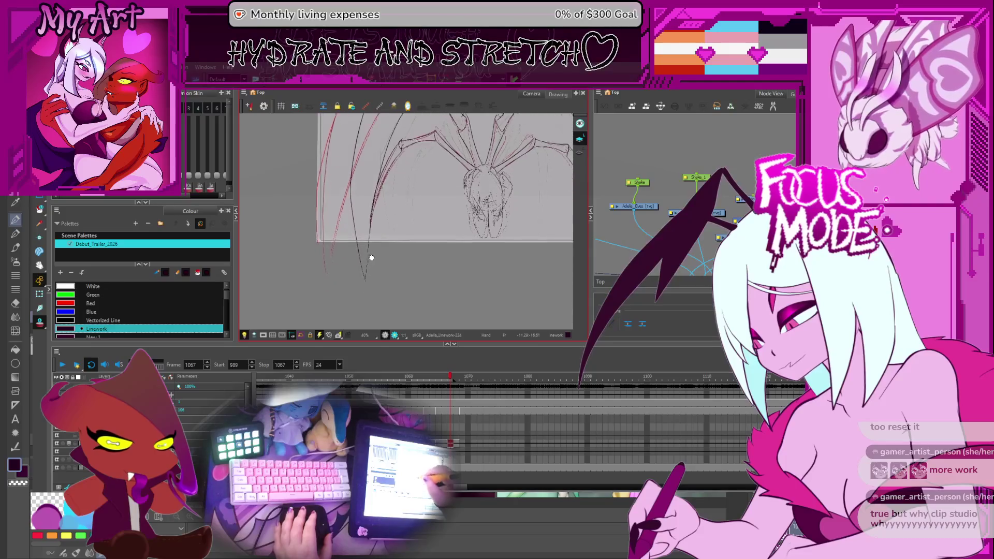
scroll(373, 315, "up", 5)
left_click_drag(365, 307, 360, 233)
left_click(352, 266)
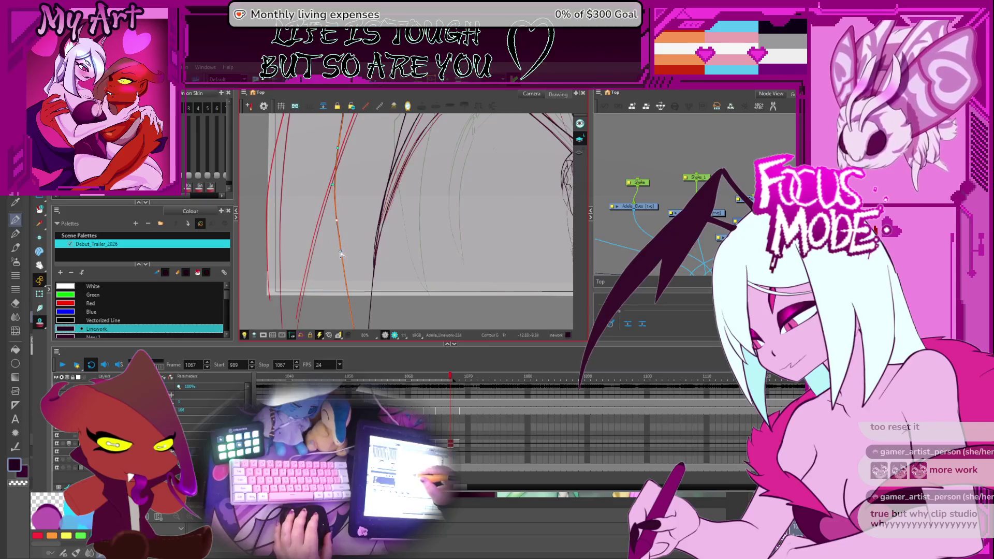
Reshape the lower and neighbouring left wing lines to follow the red references
left_click_drag(352, 288, 352, 194)
left_click(364, 294)
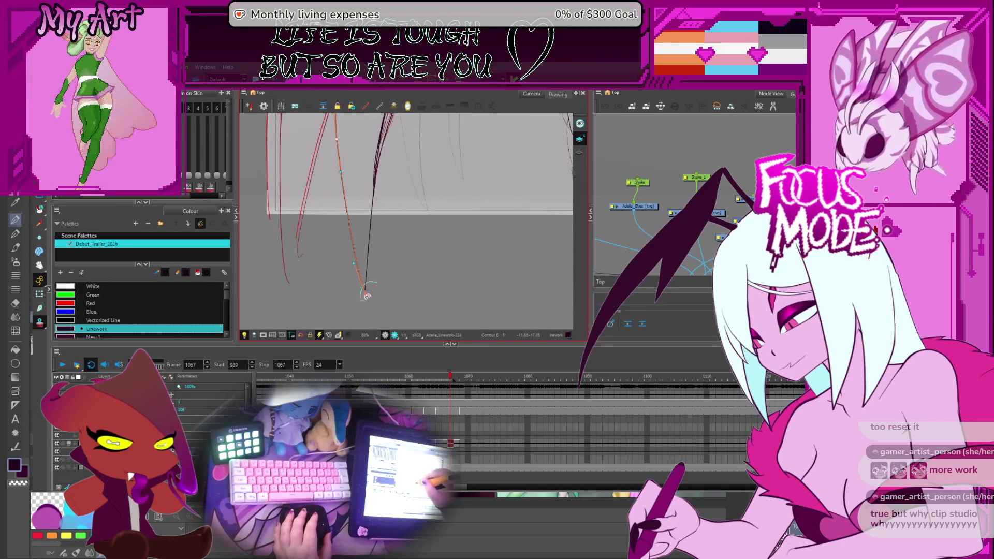
left_click_drag(378, 195, 361, 295)
left_click(357, 246)
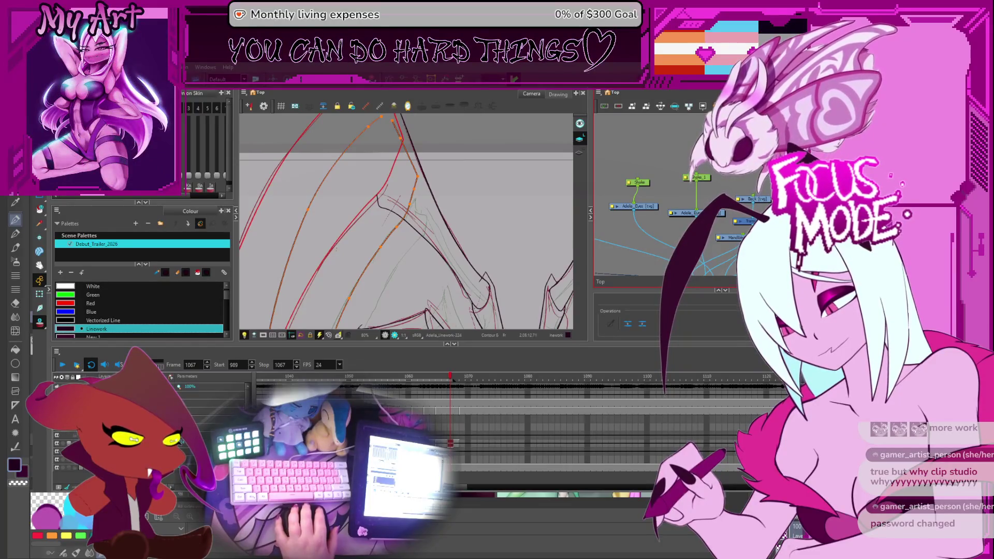
Deselect the edited wing strokes and select a stroke near the creature's body
left_click(495, 192)
scroll(495, 191, "down", 1)
scroll(490, 236, "down", 1)
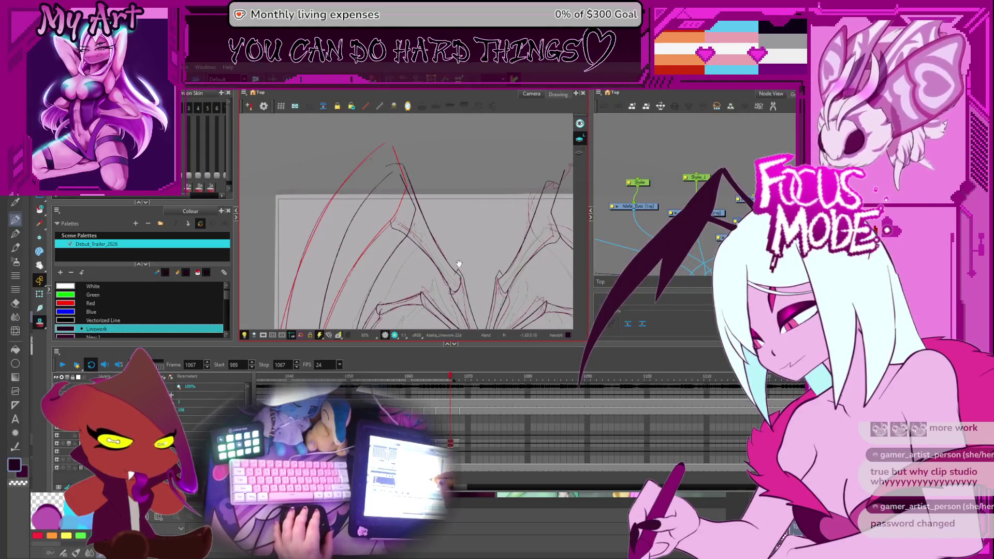
left_click_drag(458, 264, 459, 225)
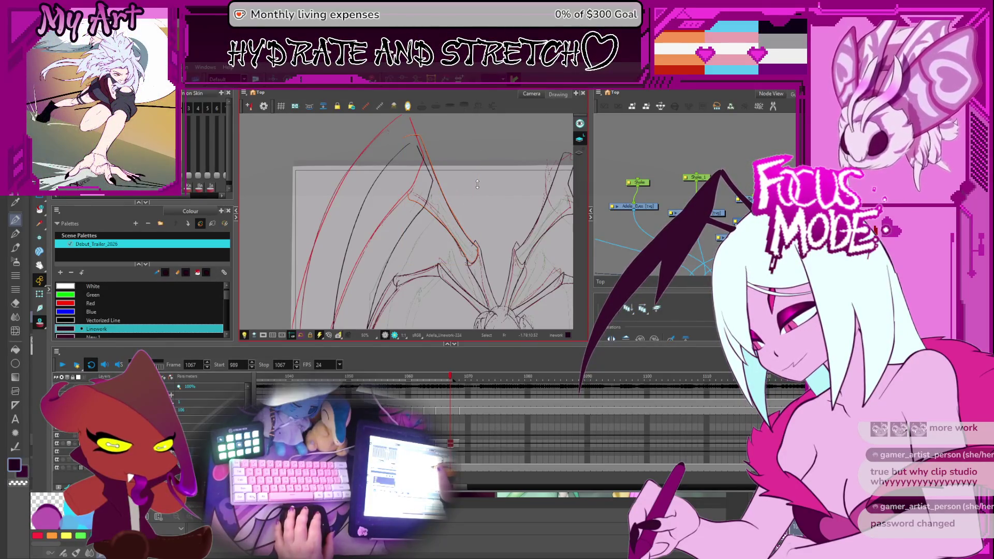
left_click_drag(467, 263, 460, 215)
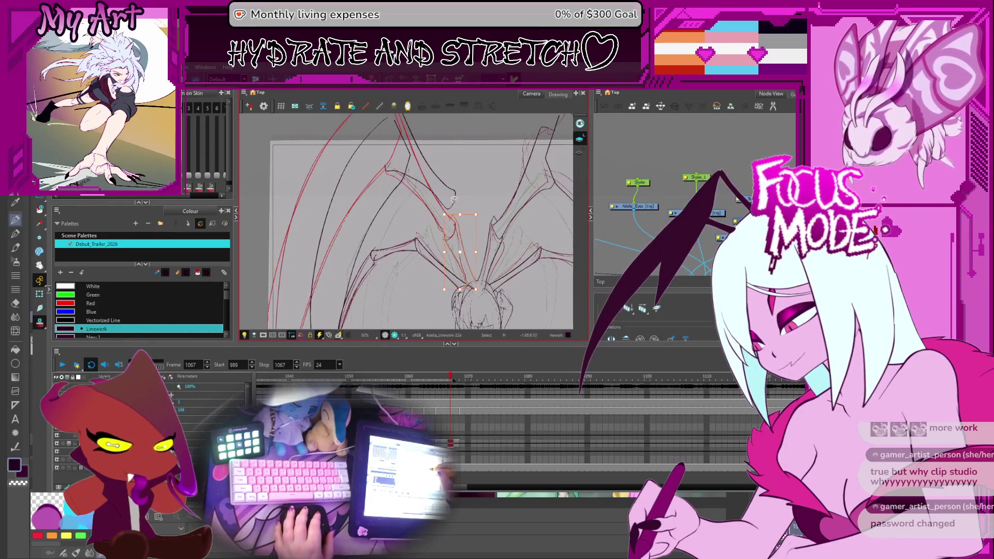
scroll(462, 215, "up", 3)
left_click_drag(466, 225, 457, 198)
left_click(462, 200)
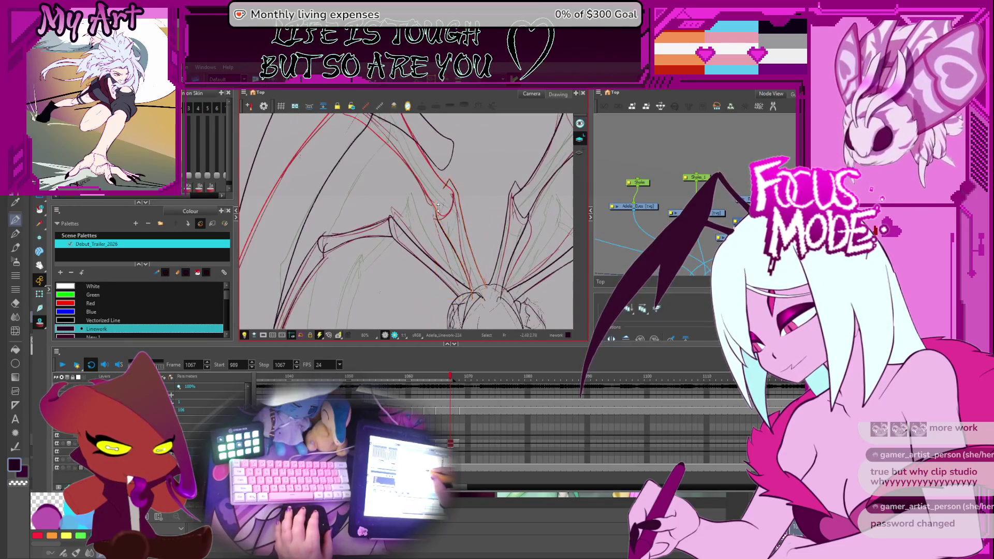
Adjust the central wing strokes over the red onion skin, moving along the wings
mouse_move(459, 230)
left_mouse_down()
mouse_move(463, 256)
mouse_move(456, 227)
left_mouse_up()
scroll(466, 254, "up", 2)
mouse_move(457, 264)
left_mouse_down()
mouse_move(457, 233)
mouse_move(487, 258)
left_mouse_up()
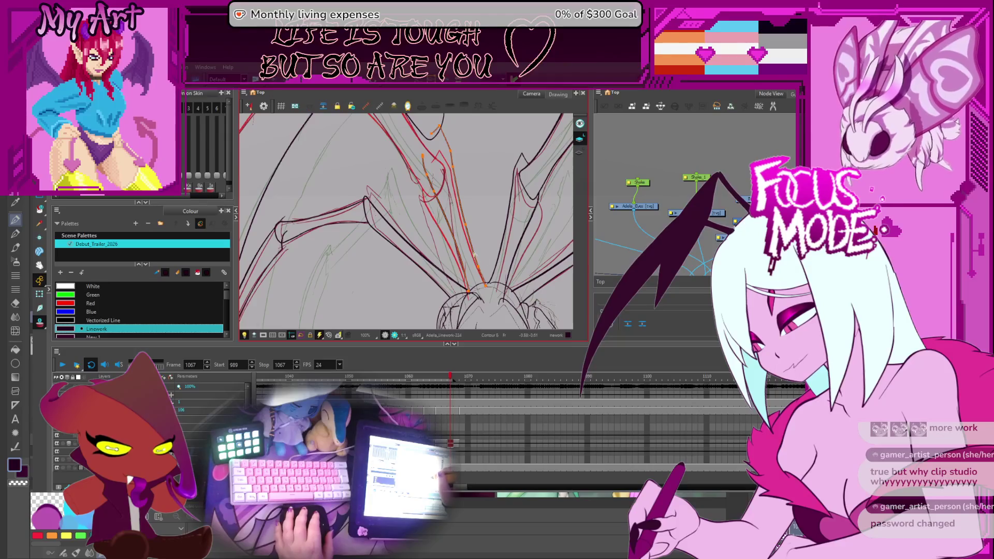
left_click_drag(470, 172, 445, 223)
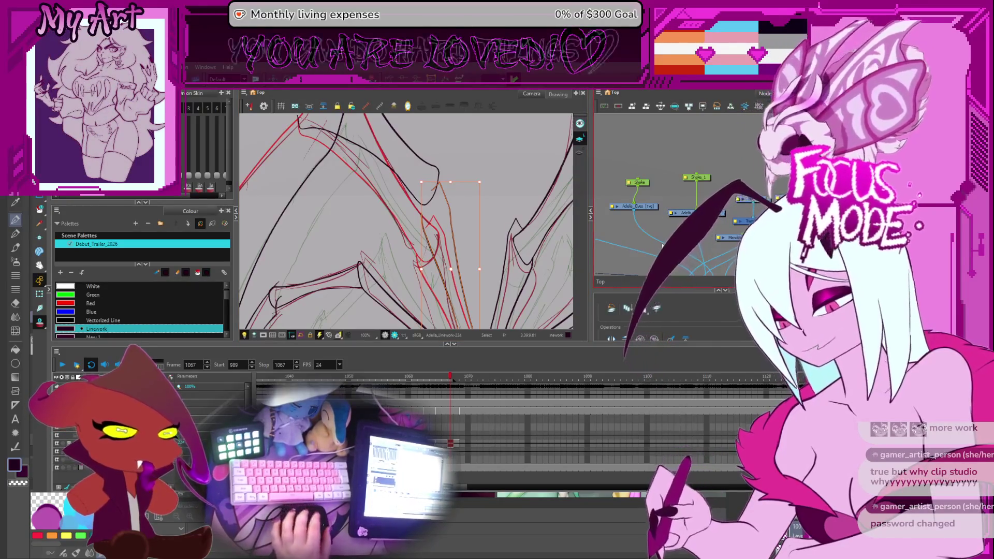
Move to the next frame, undo the last change and select the upper wing strokes
key("period")
scroll(479, 219, "down", 3)
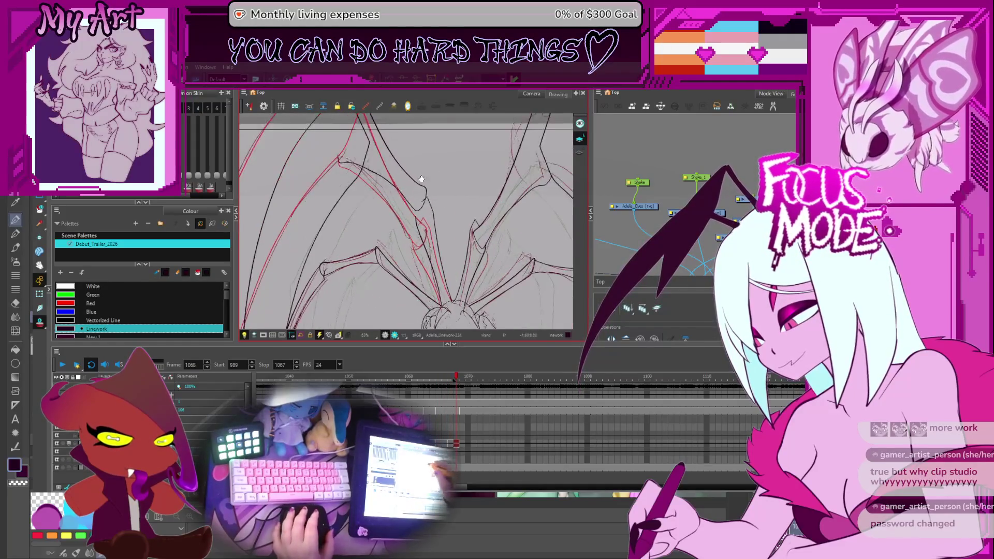
scroll(415, 173, "up", 1)
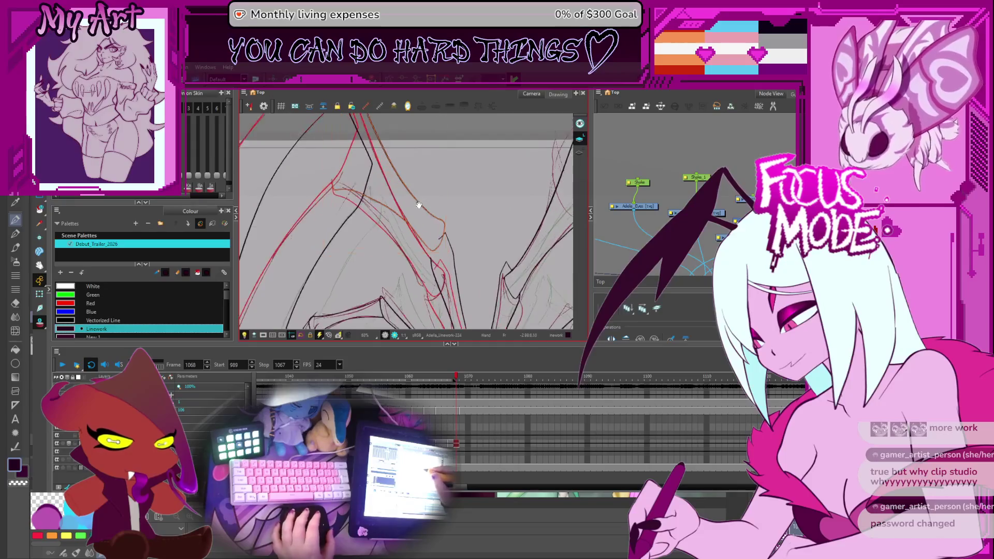
scroll(432, 227, "up", 2)
key("ctrl+z")
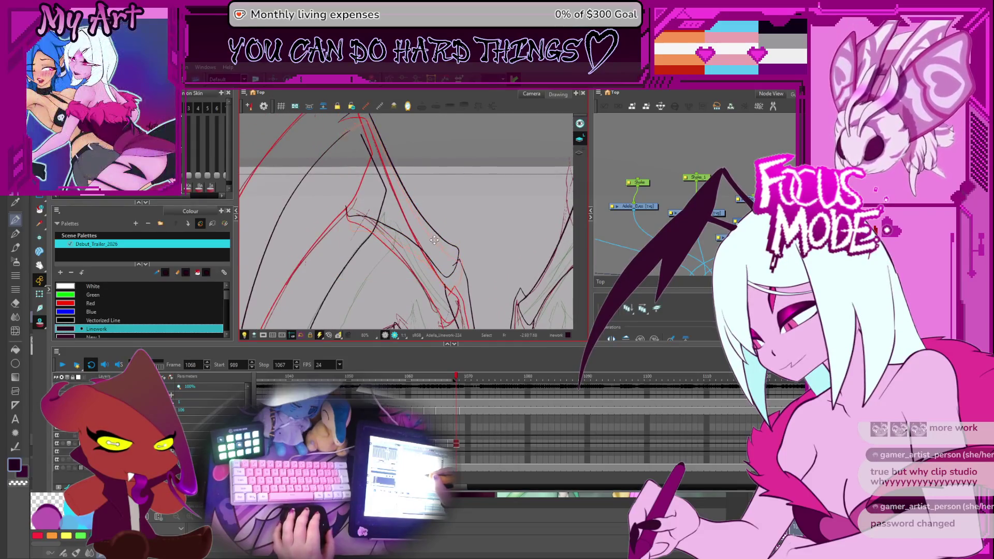
left_click_drag(419, 212, 403, 185)
left_click(426, 239)
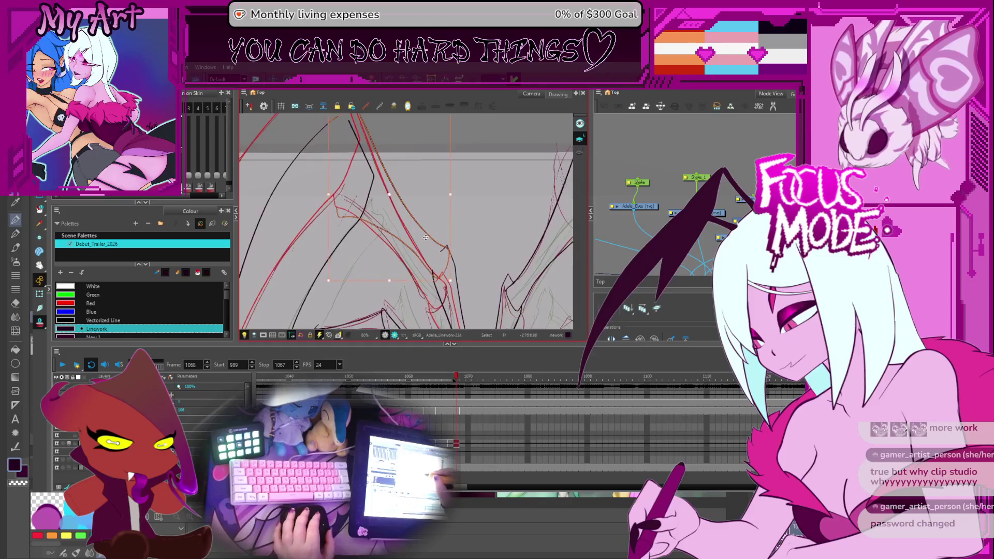
left_click(332, 199)
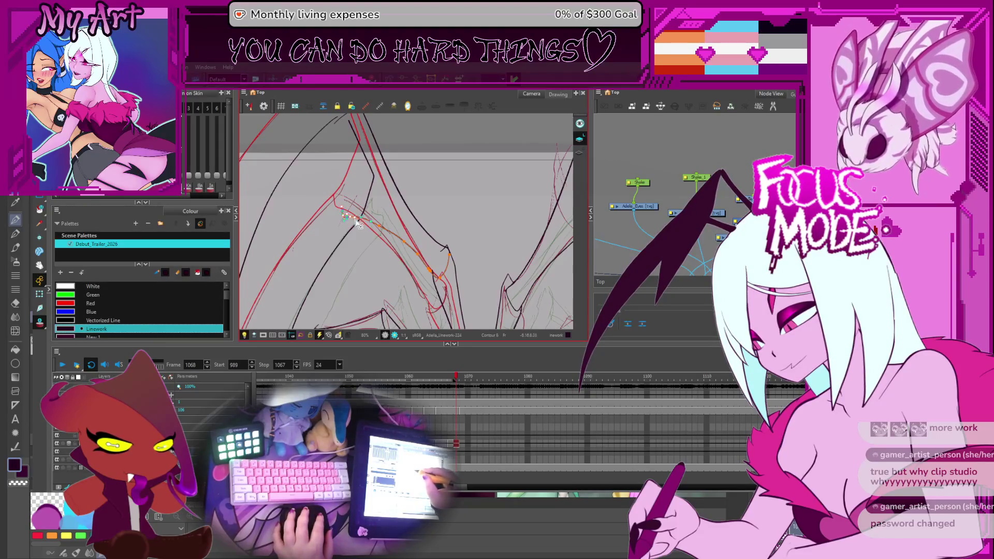
Reshape the black wing joint stroke's points so it bends along the red guide
mouse_move(385, 231)
left_mouse_down()
mouse_move(414, 200)
mouse_move(394, 199)
left_mouse_up()
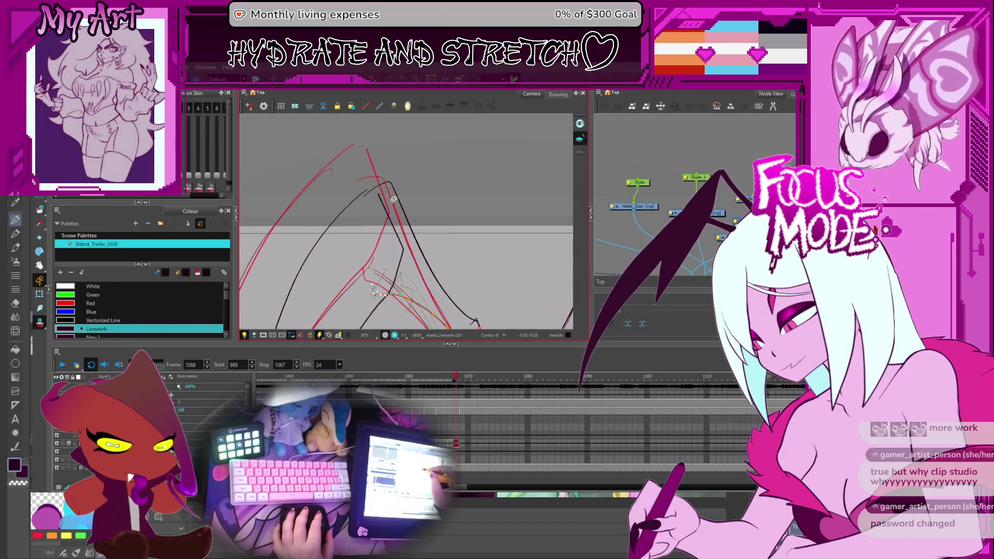
scroll(387, 187, "down", 2)
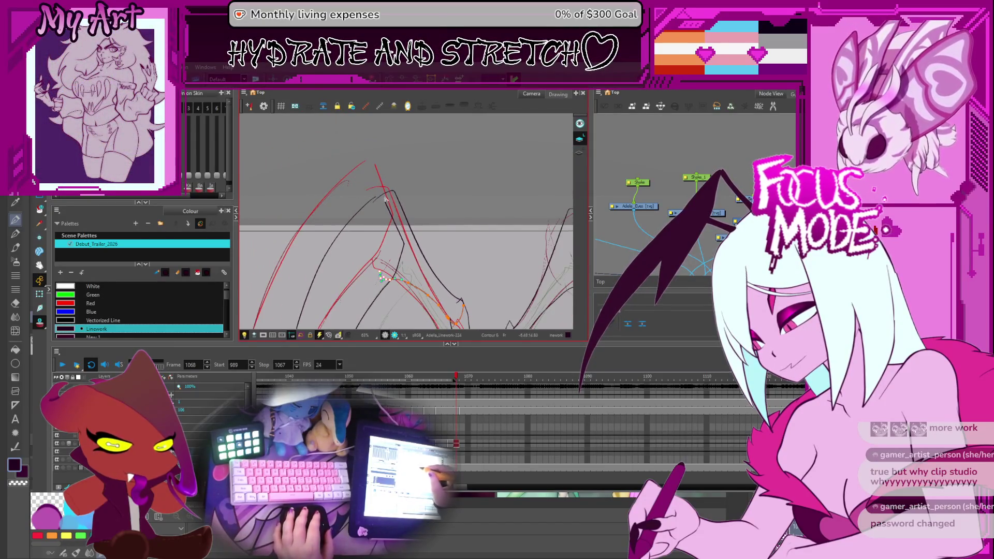
left_click_drag(393, 197, 353, 223)
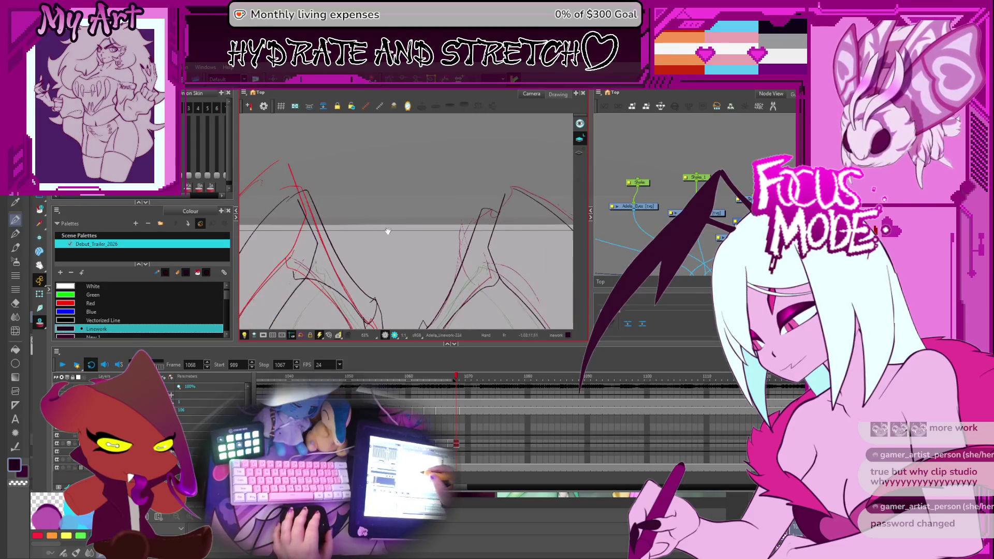
left_click_drag(386, 231, 408, 164)
left_click_drag(397, 219, 435, 257)
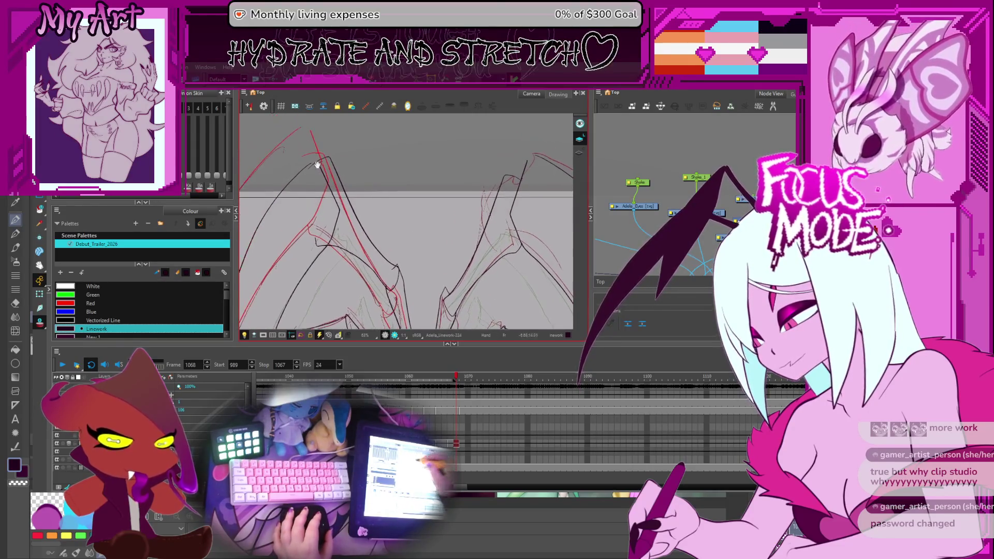
scroll(334, 189, "up", 2)
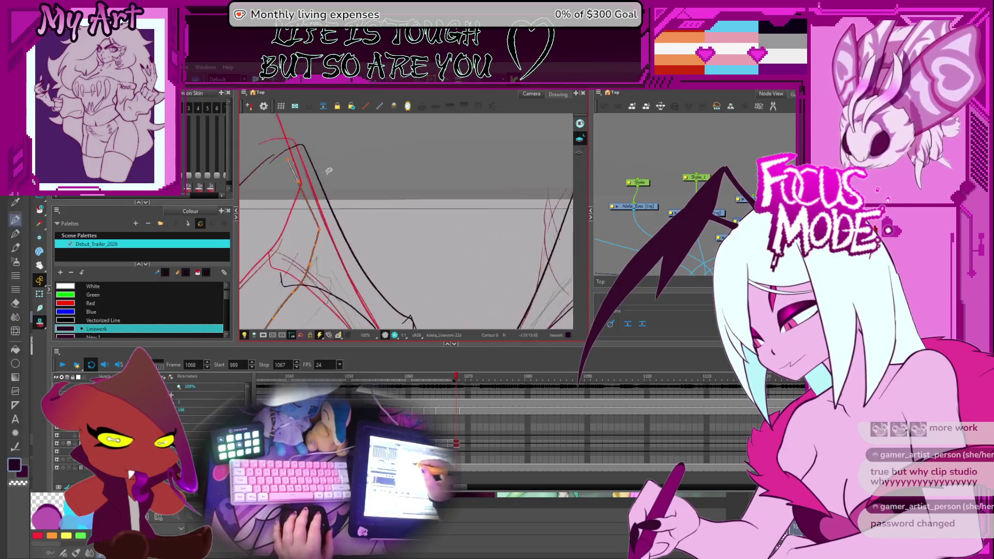
scroll(339, 200, "up", 3)
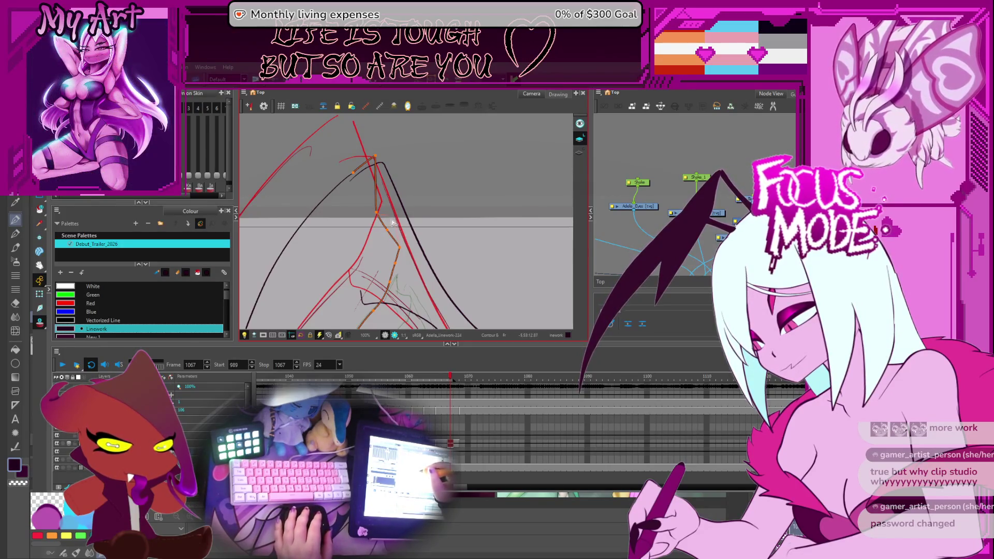
scroll(373, 194, "up", 3)
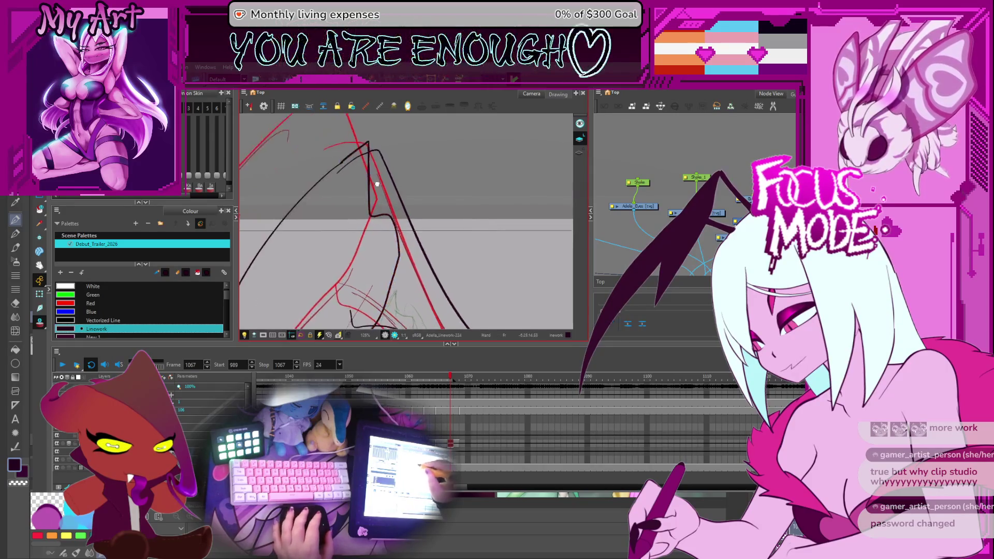
scroll(369, 185, "up", 2)
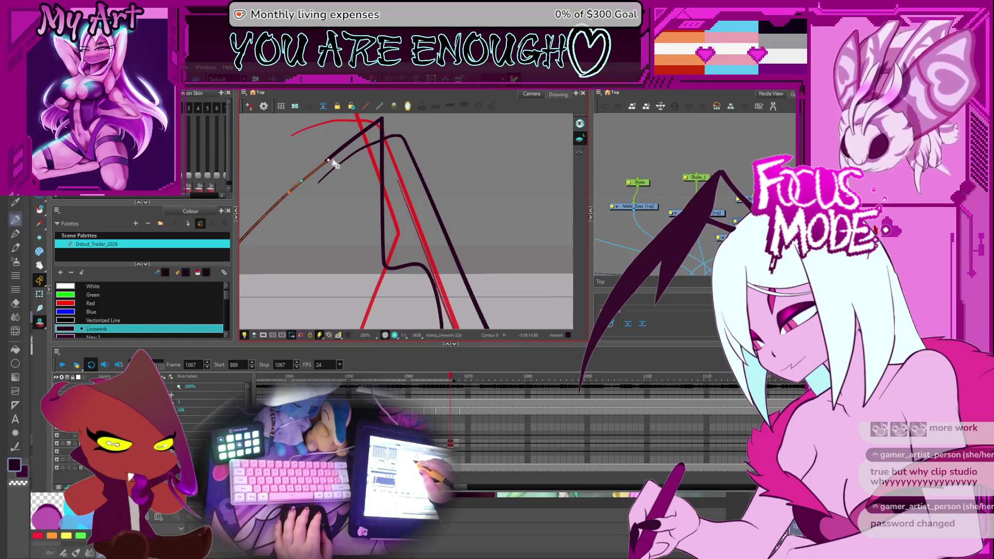
scroll(334, 170, "down", 5)
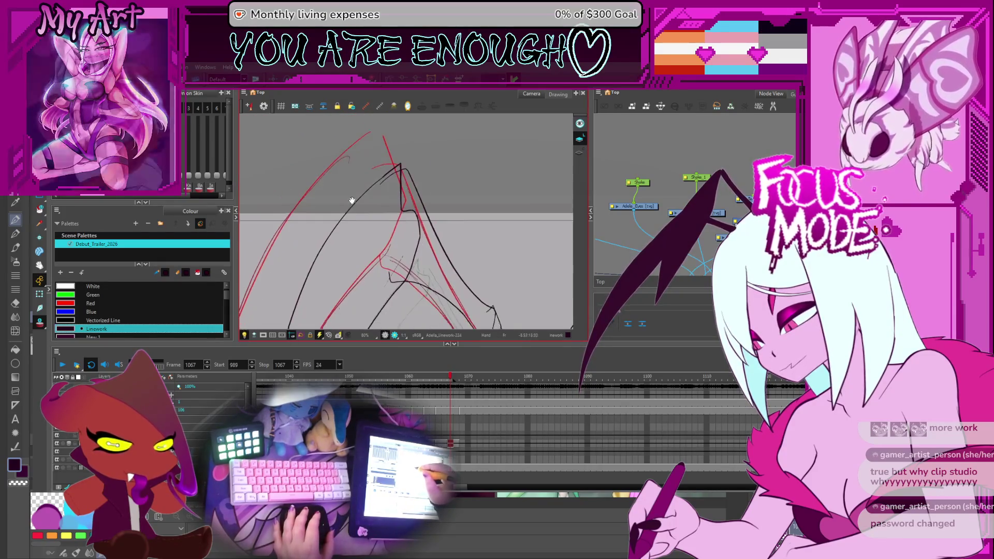
Reshape the black wing-tip stroke's contour points onto the red line, then return to the previous frame
mouse_move(355, 224)
left_mouse_down()
mouse_move(350, 157)
mouse_move(369, 244)
left_mouse_up()
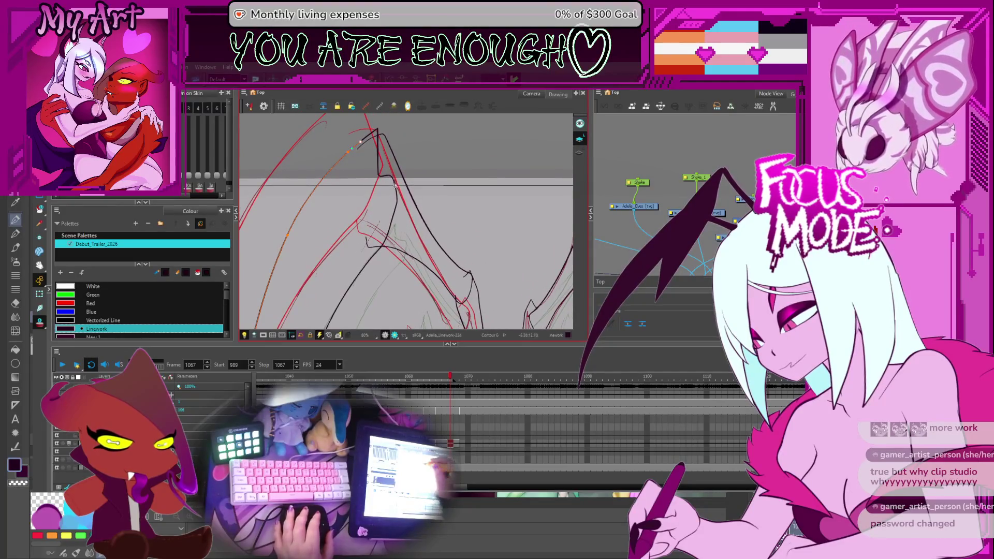
left_click(392, 151)
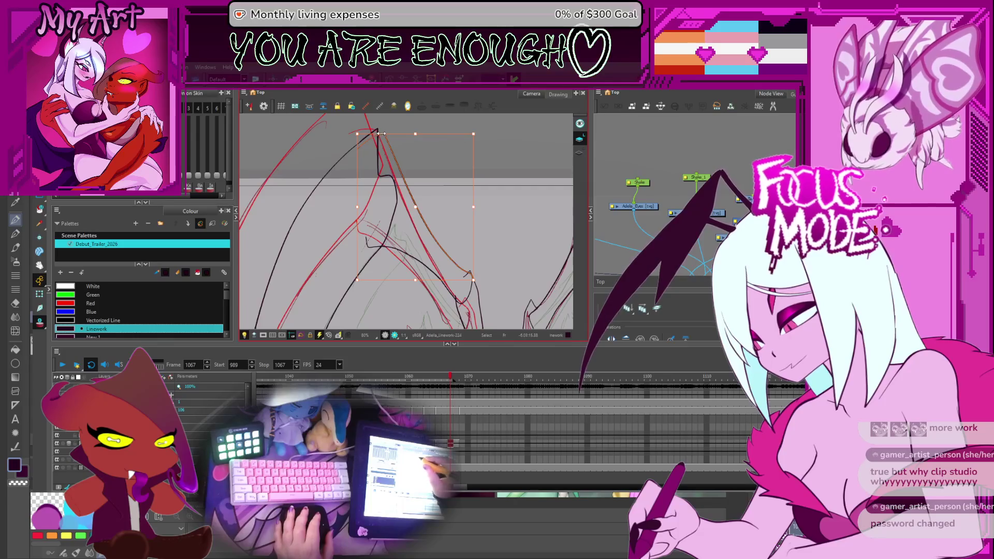
key("alt+q")
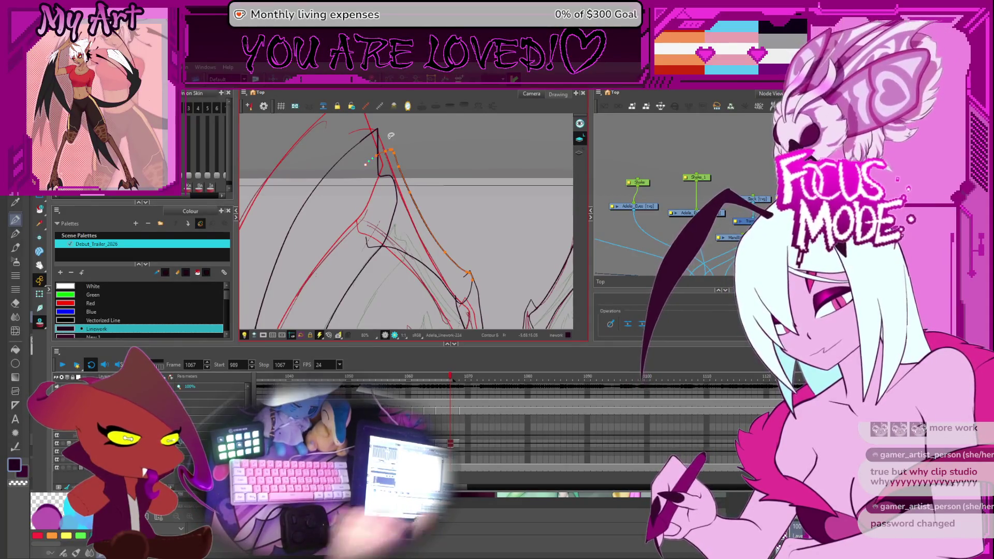
key("comma")
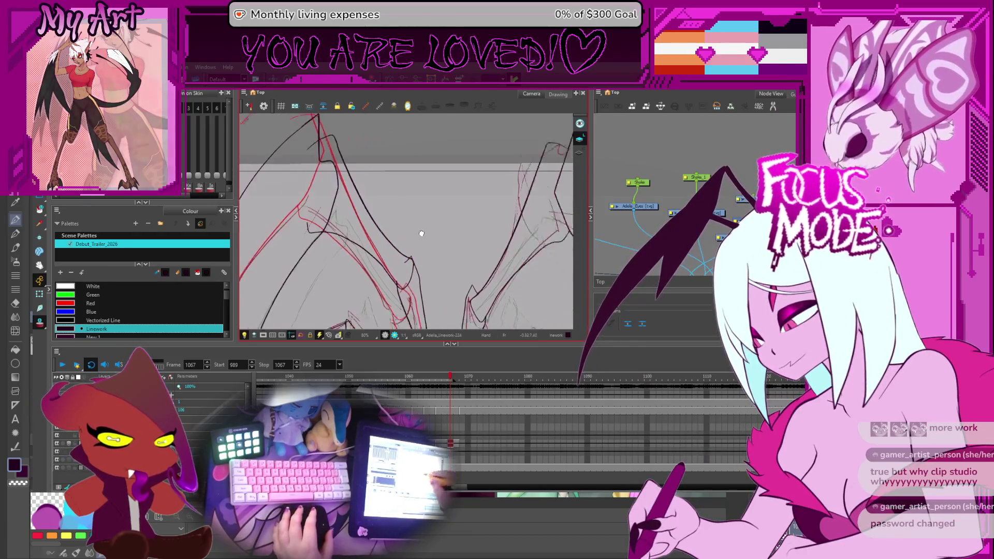
On the next frame, select and refine the wing stroke near the tip
key("period")
mouse_move(408, 216)
left_mouse_down()
mouse_move(475, 245)
mouse_move(431, 220)
left_mouse_up()
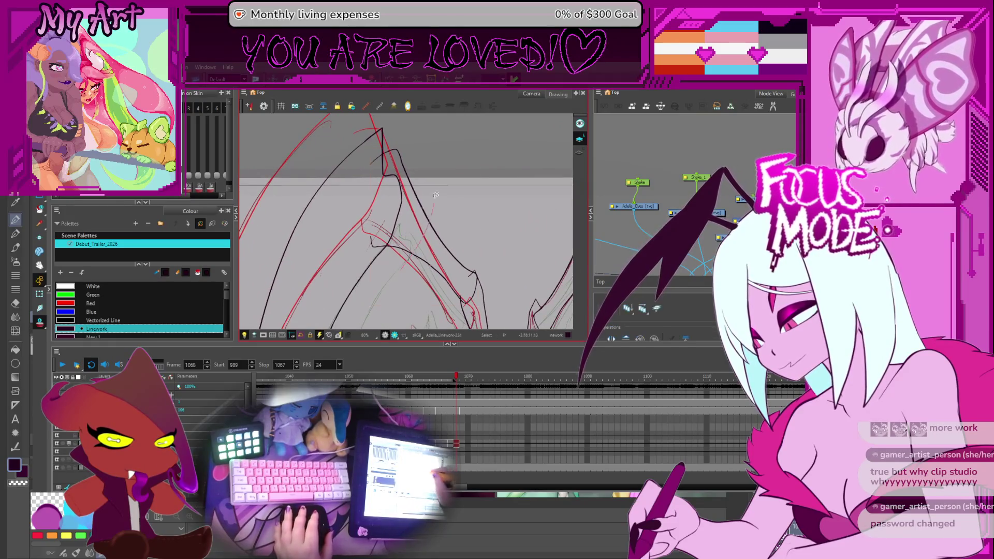
key("Escape")
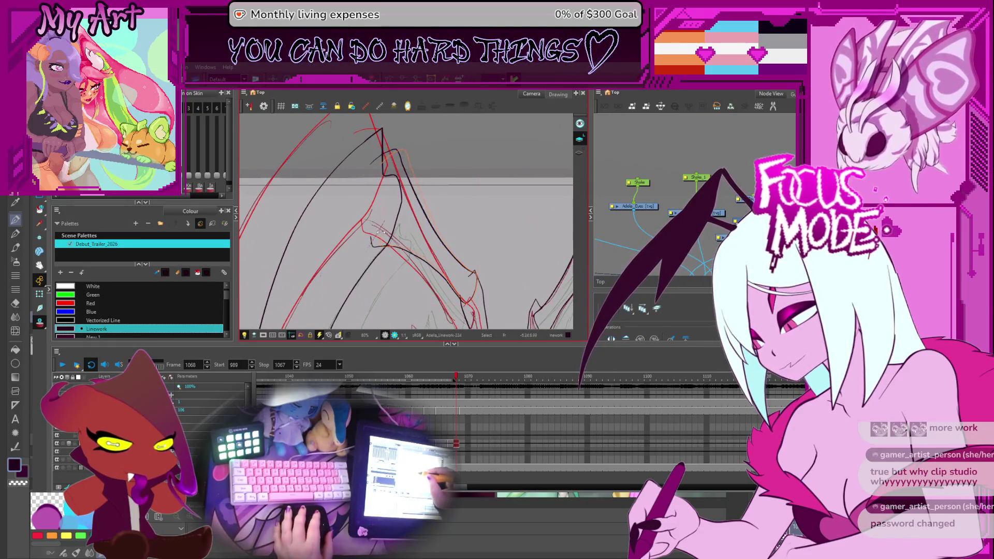
left_click(380, 232)
left_click_drag(399, 254, 410, 237)
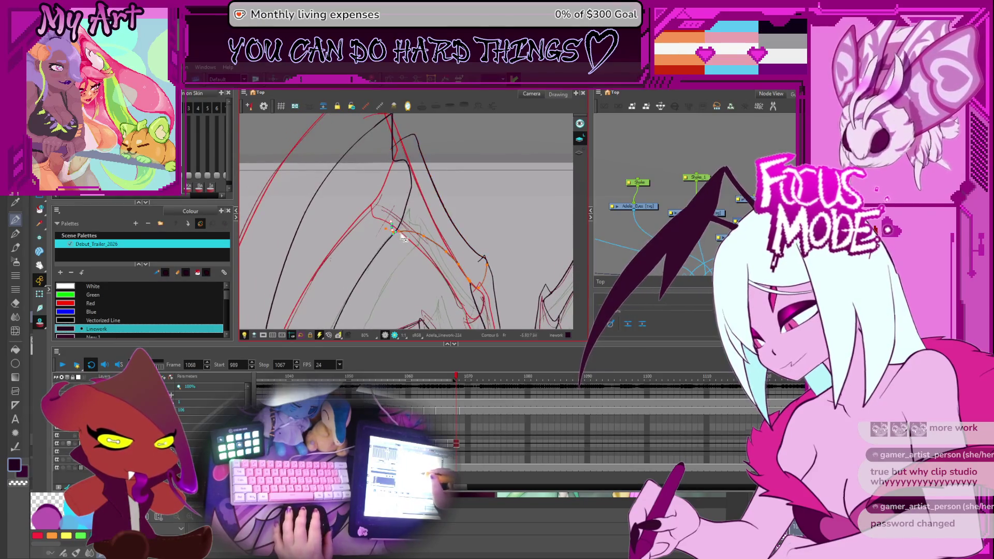
scroll(398, 247, "down", 3)
mouse_move(398, 247)
left_mouse_down()
mouse_move(417, 261)
mouse_move(372, 167)
left_mouse_up()
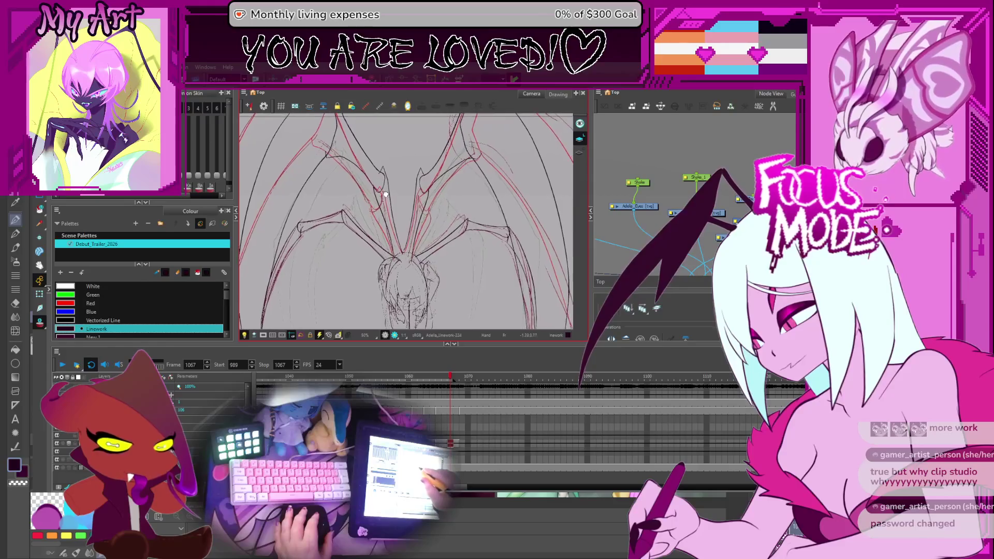
Hide the red reference sketch, check the whole creature, and flip frames to compare the right wing stroke
left_click(64, 336)
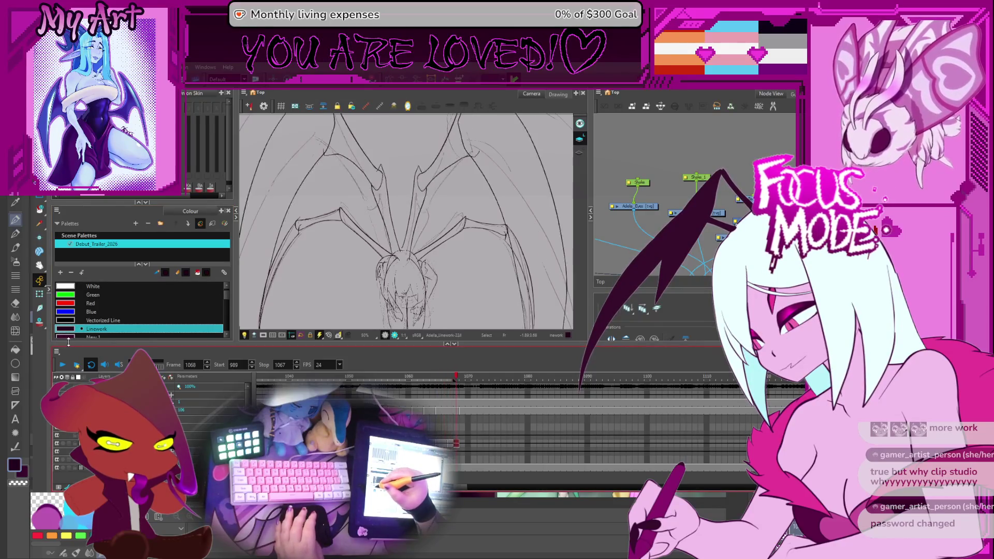
left_click_drag(388, 202, 413, 243)
scroll(412, 243, "down", 3)
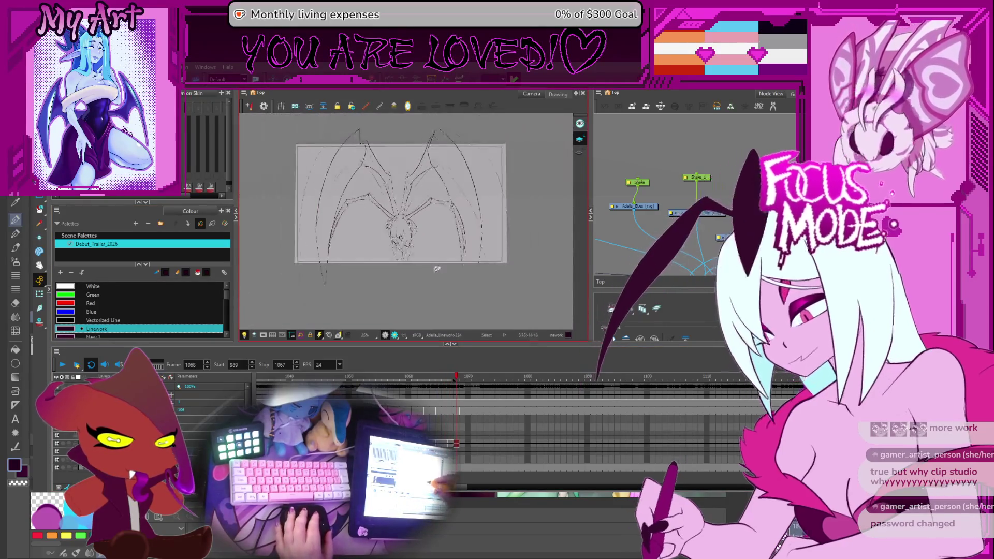
key("comma")
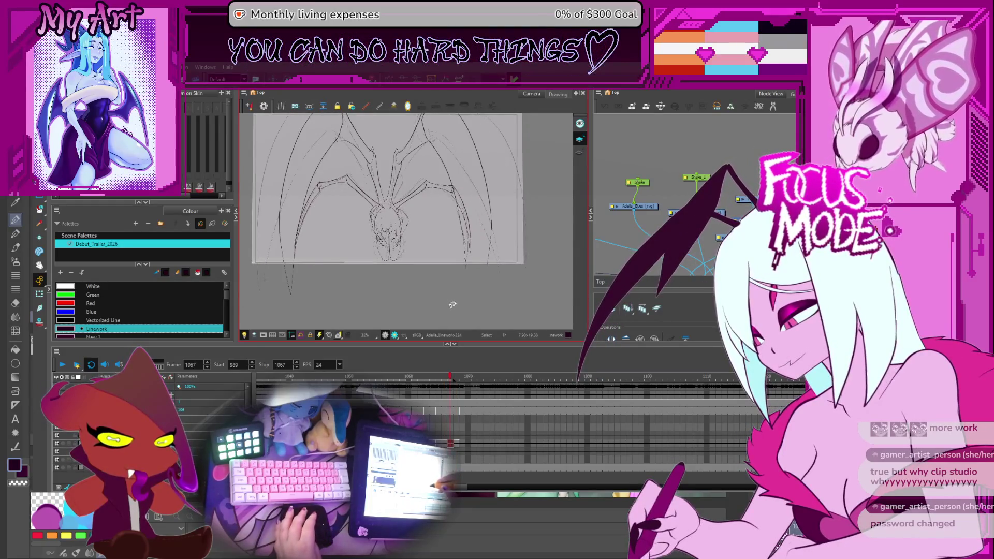
scroll(487, 290, "up", 3)
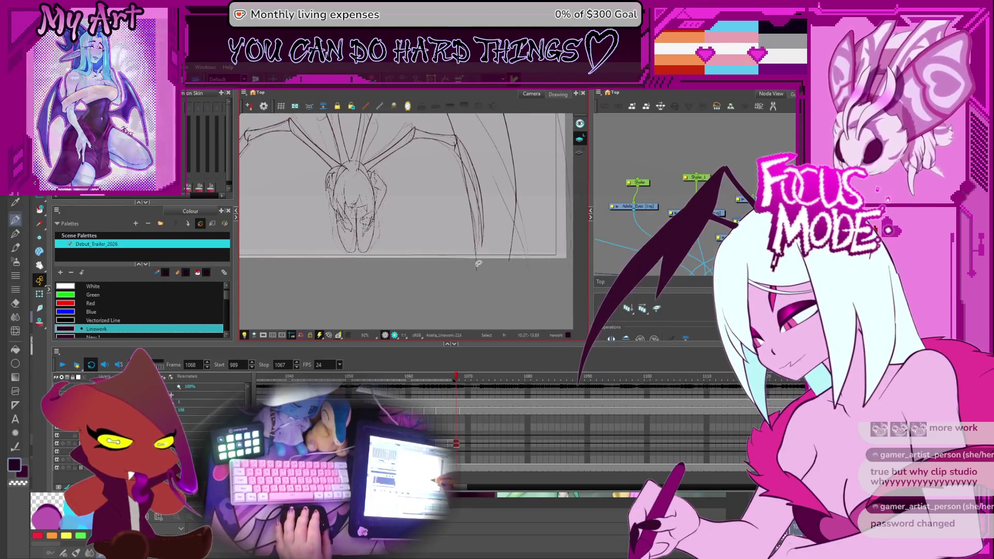
left_click(479, 271)
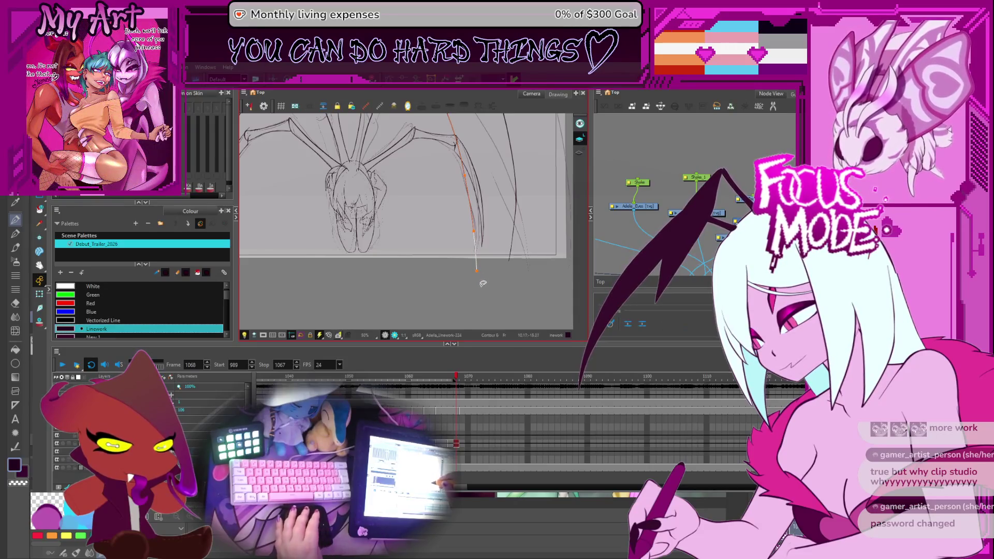
key("period")
key("period")
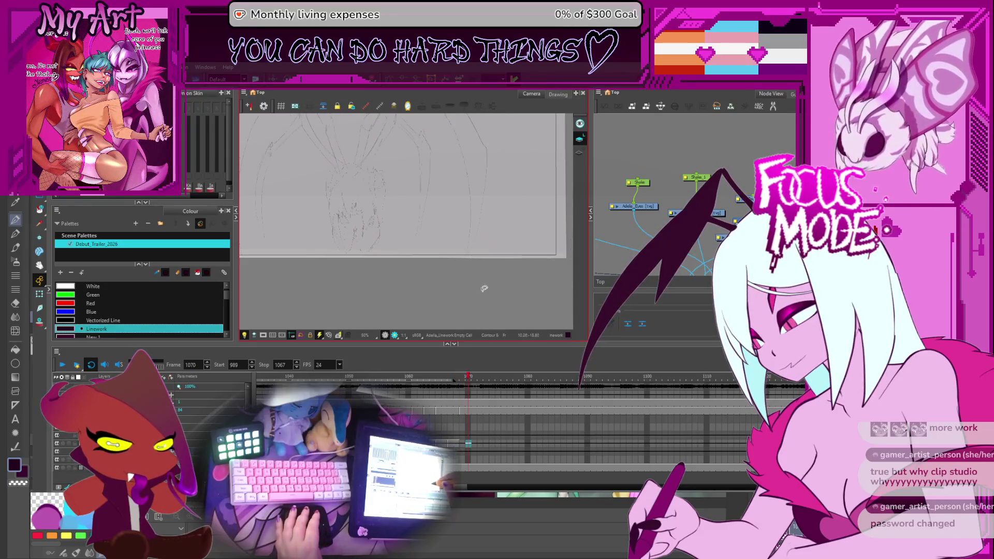
Back on the drawing frame, add a stroke down the right wing's outer edge
key("comma")
key("comma")
left_click_drag(480, 272, 479, 256)
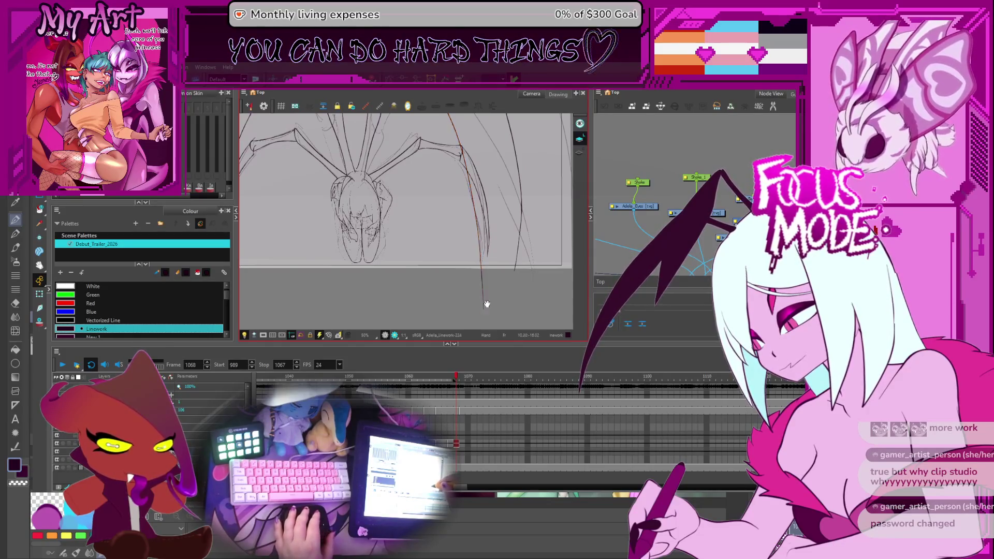
left_click_drag(483, 303, 481, 266)
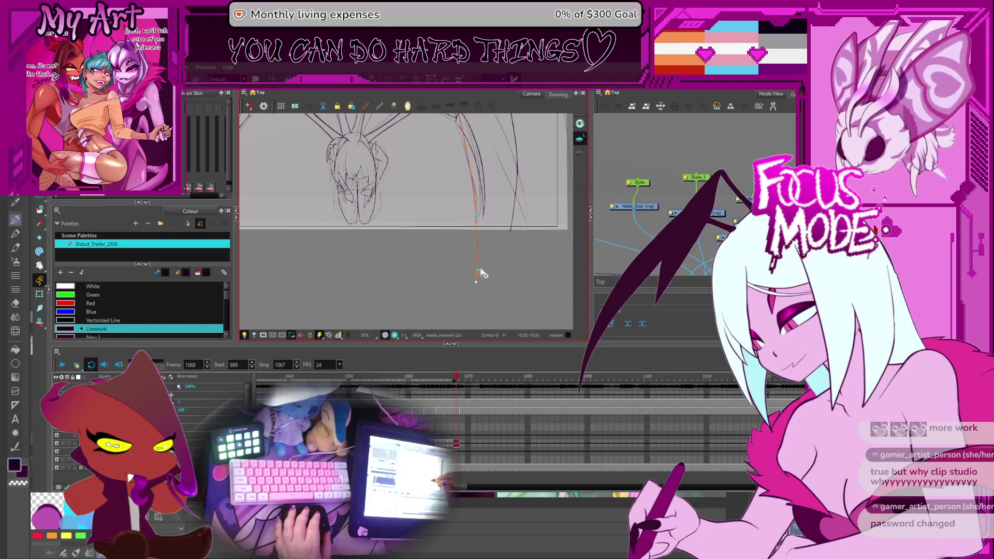
left_click_drag(511, 117, 514, 233)
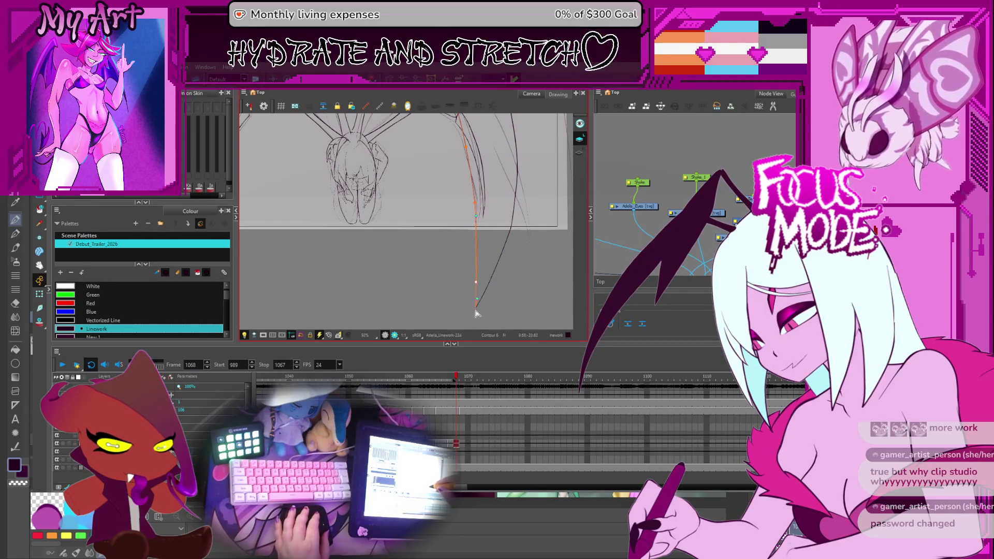
Pull the outer wing stroke's end down toward the wing tip and fit the whole creature in view
left_click_drag(494, 317, 482, 303)
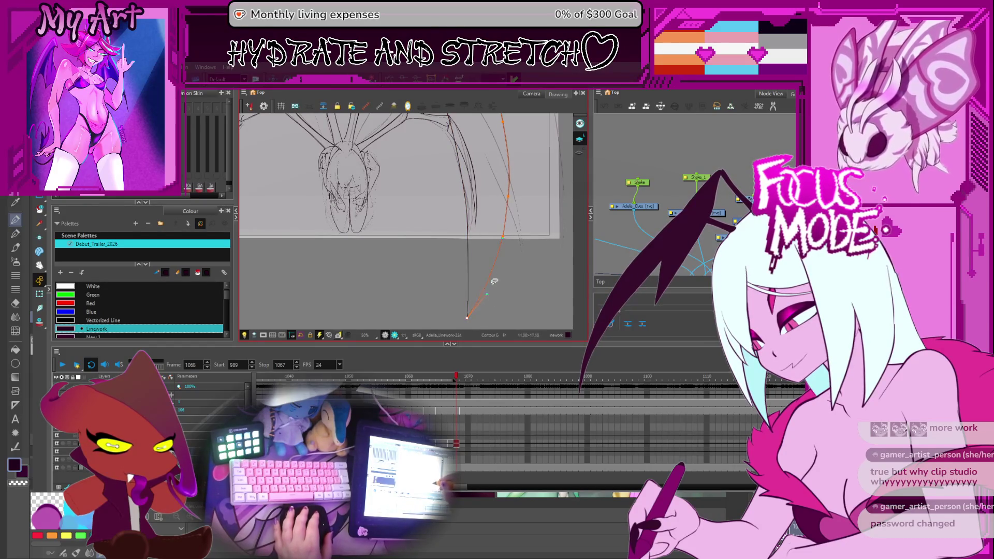
left_click_drag(490, 286, 500, 262)
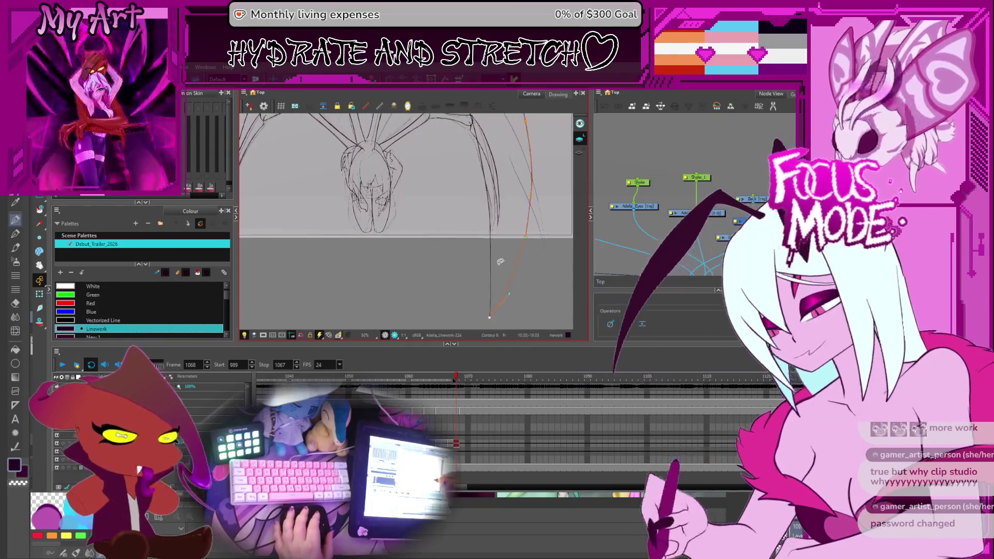
key("shift+z")
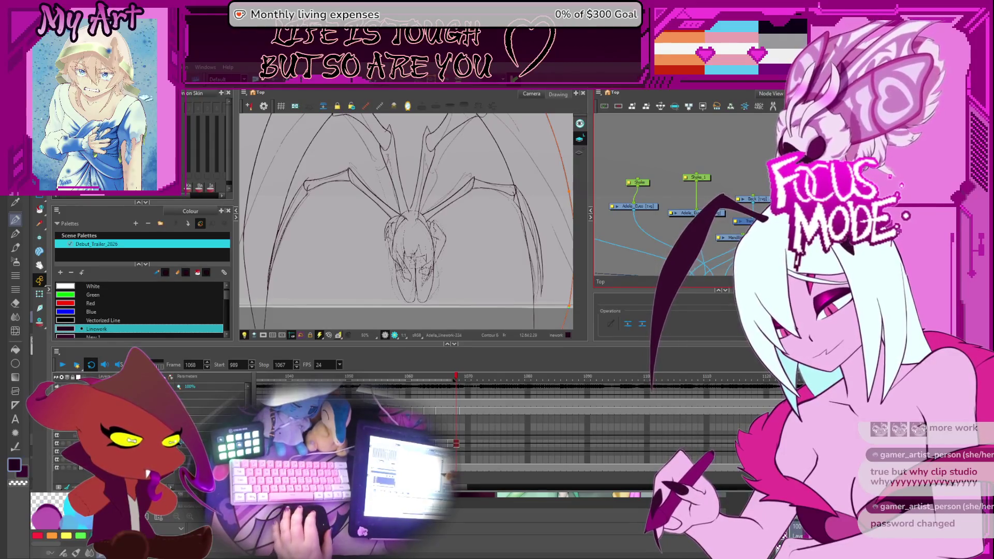
left_click_drag(481, 233, 480, 270)
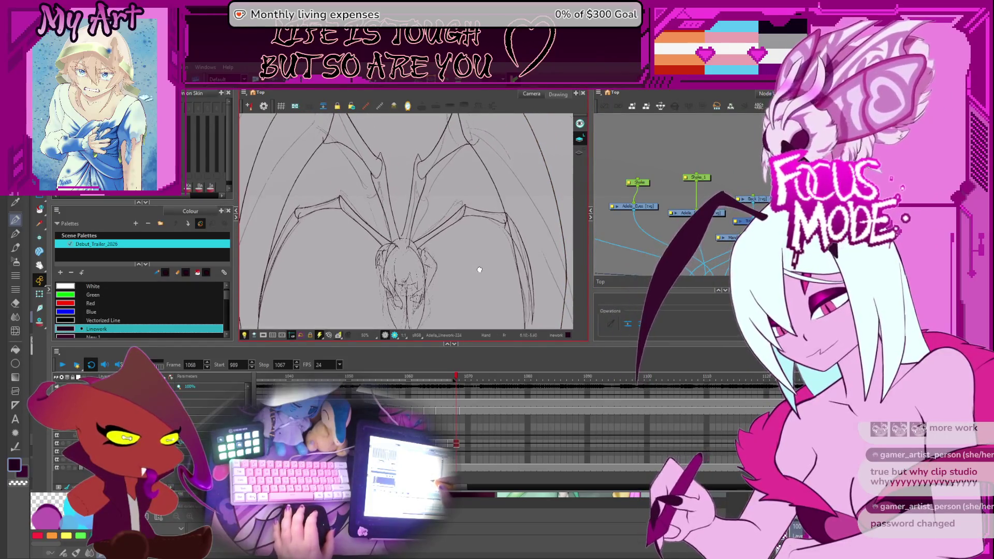
scroll(480, 271, "down", 2)
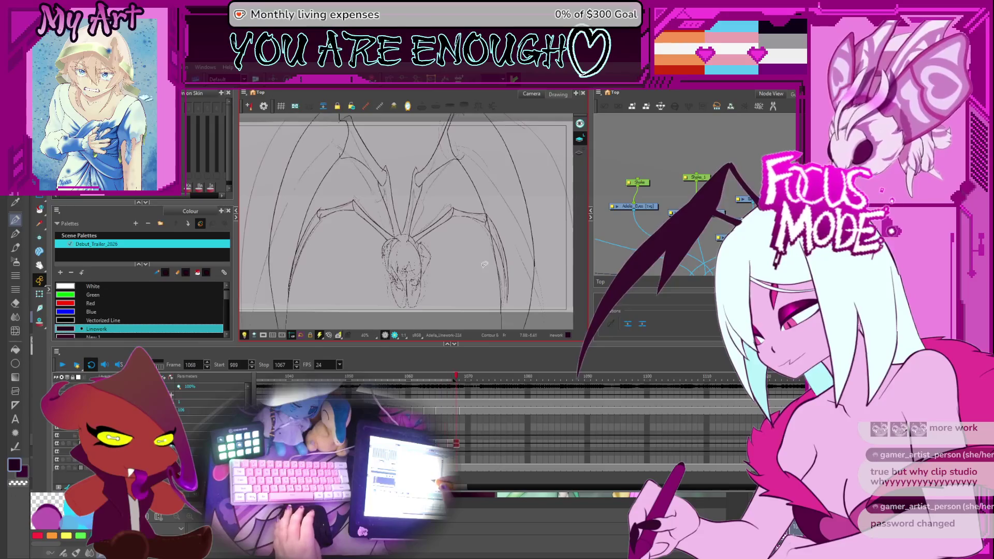
scroll(483, 265, "up", 1)
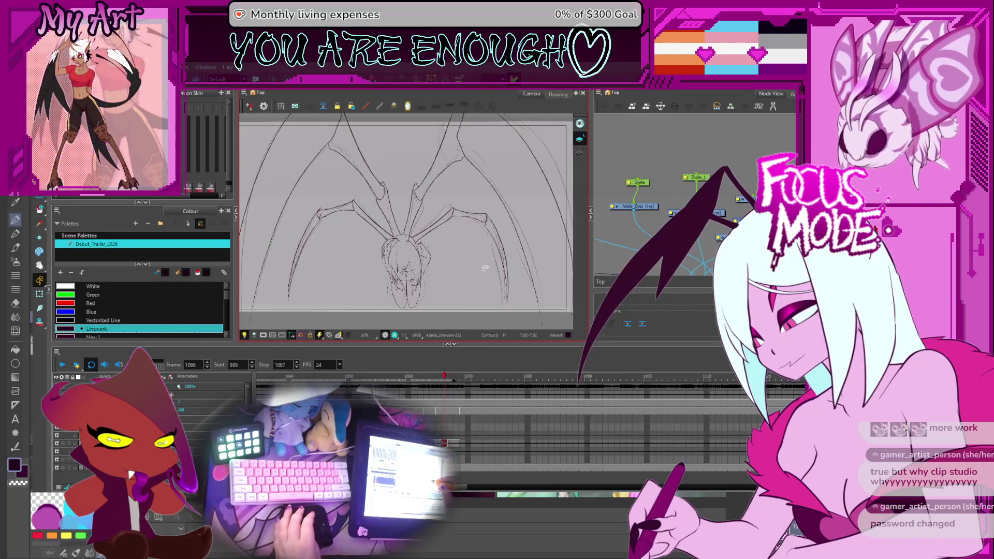
Turn onion skin on so red outlines of neighbouring drawings show over the wing linework
left_click_drag(485, 269, 402, 253)
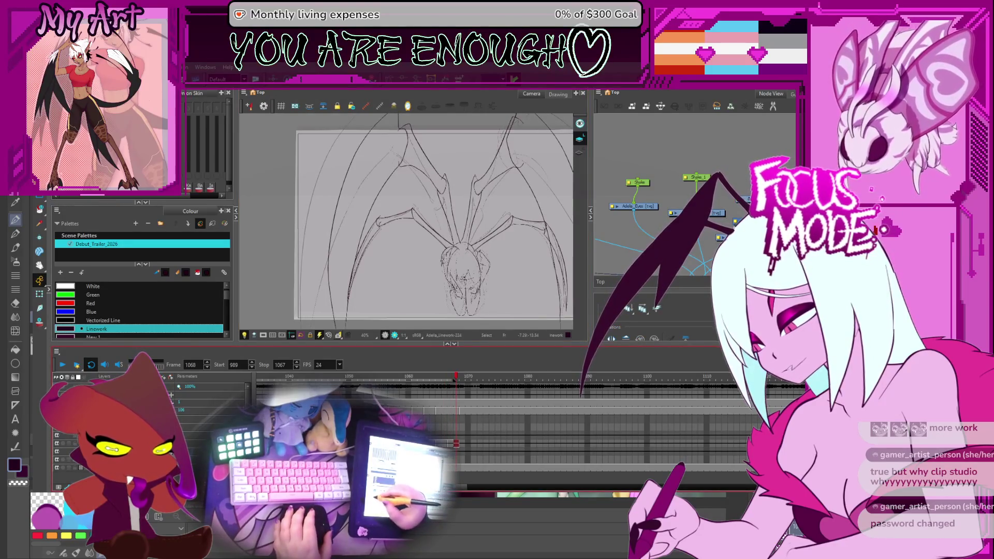
key("alt+o")
scroll(454, 233, "up", 3)
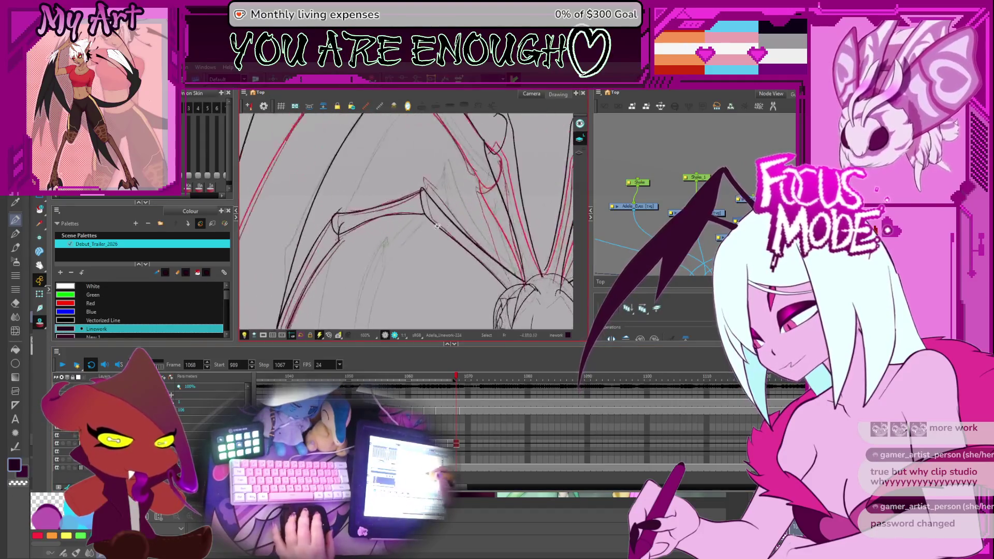
Inspect the wing-joint strokes against the red reference and select the strokes left of the joint
mouse_move(456, 199)
left_mouse_down()
mouse_move(483, 246)
mouse_move(449, 237)
mouse_move(472, 225)
left_mouse_up()
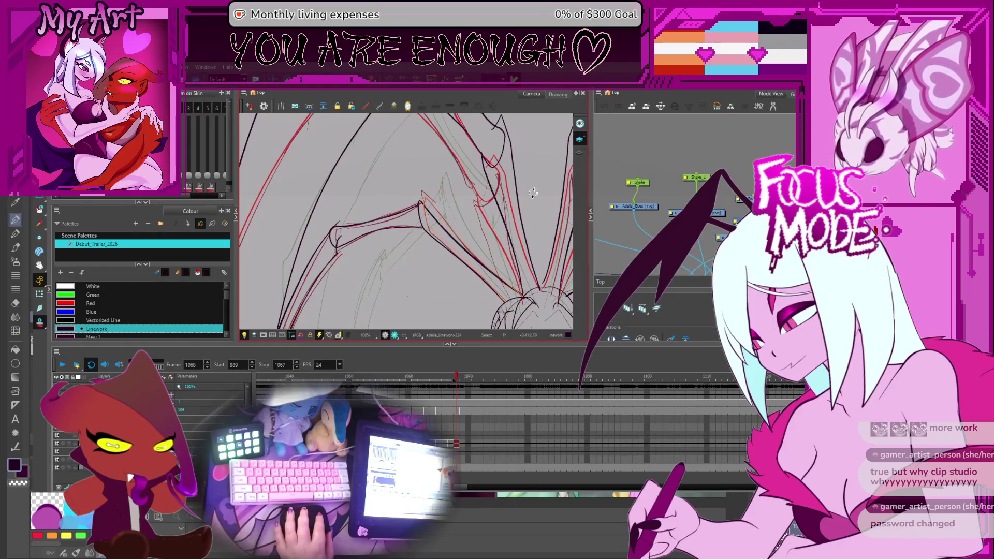
left_click(467, 233)
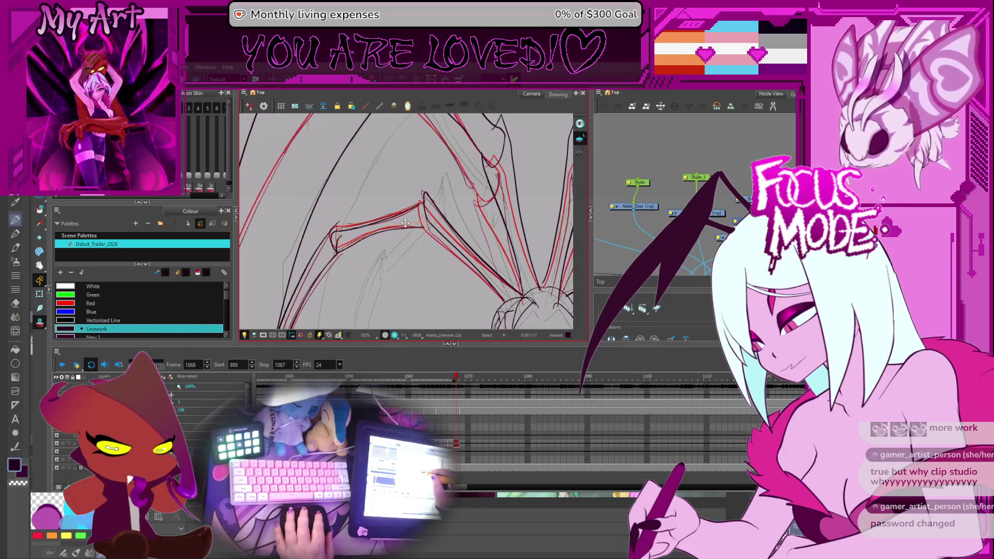
scroll(404, 225, "up", 3)
mouse_move(405, 225)
left_mouse_down()
mouse_move(402, 256)
mouse_move(419, 233)
left_mouse_up()
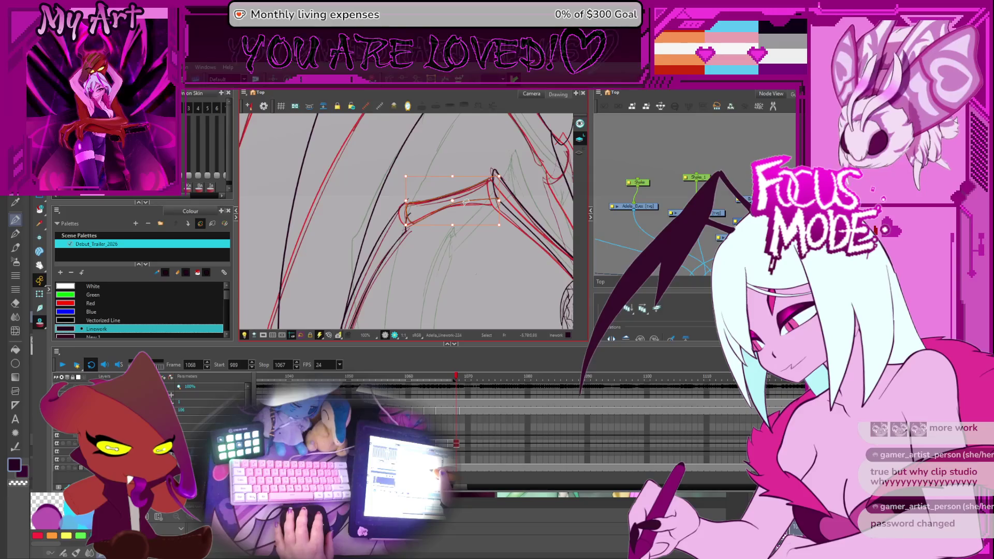
scroll(465, 202, "up", 2)
mouse_move(466, 202)
left_mouse_down()
mouse_move(426, 266)
mouse_move(416, 257)
left_mouse_up()
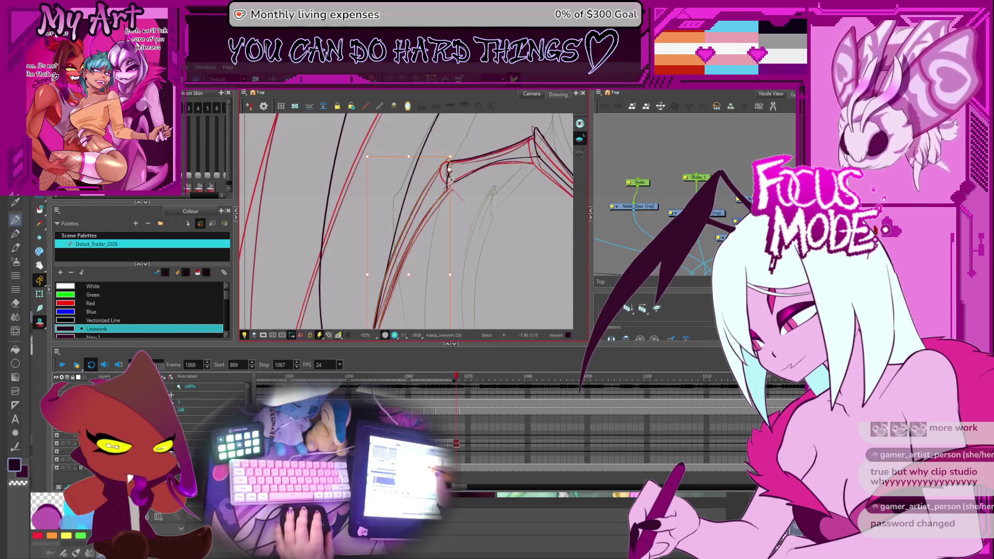
mouse_move(439, 198)
left_mouse_down()
mouse_move(462, 255)
mouse_move(434, 237)
left_mouse_up()
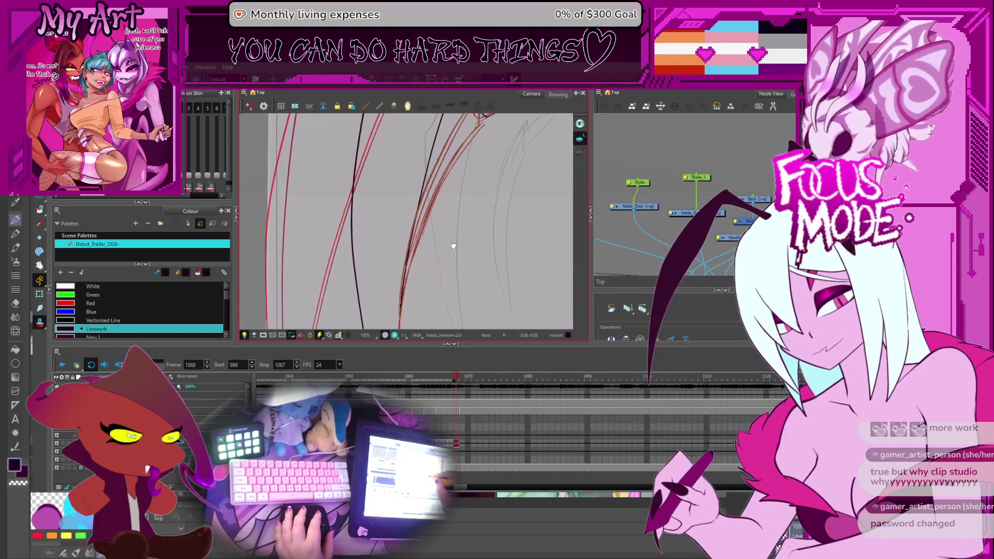
scroll(433, 237, "down", 3)
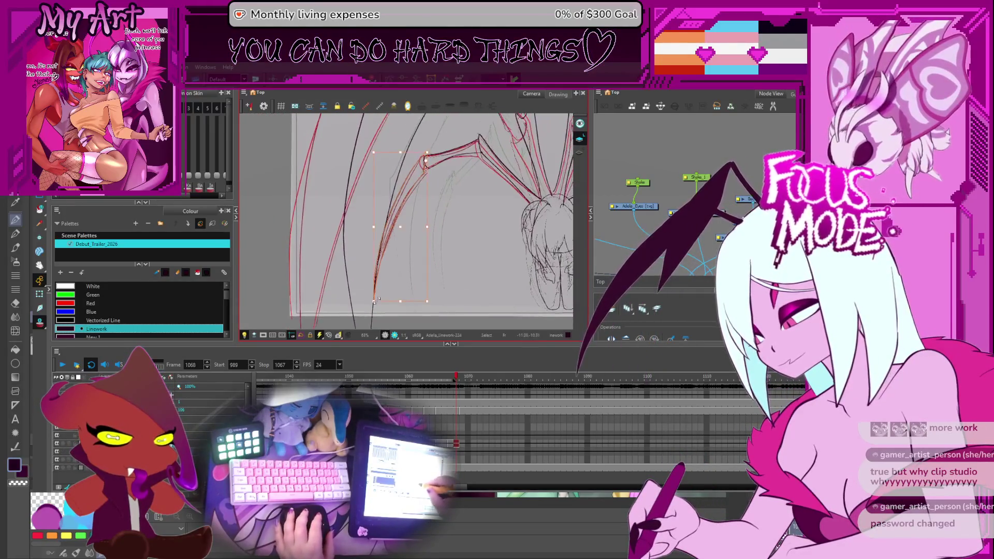
key("Escape")
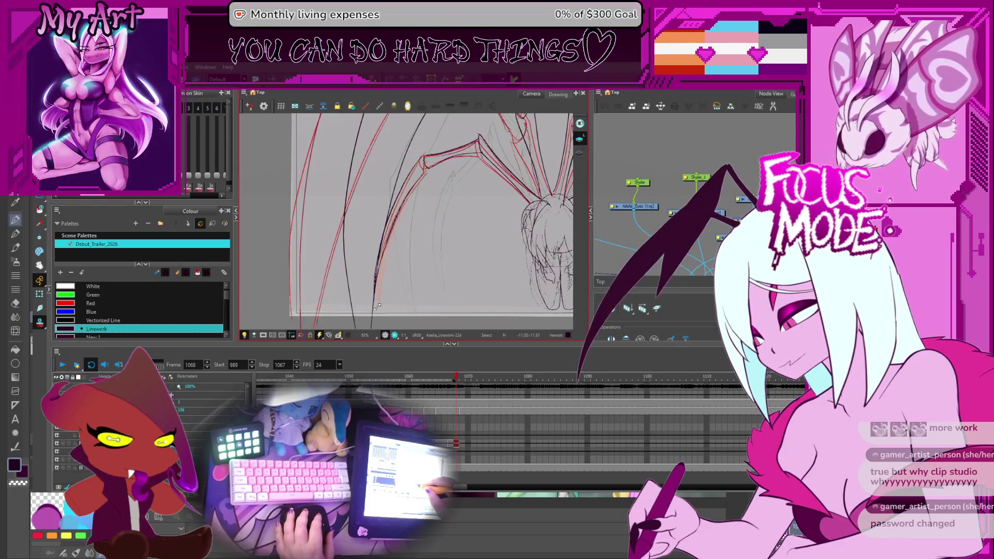
scroll(404, 249, "up", 3)
left_click_drag(466, 233, 433, 204)
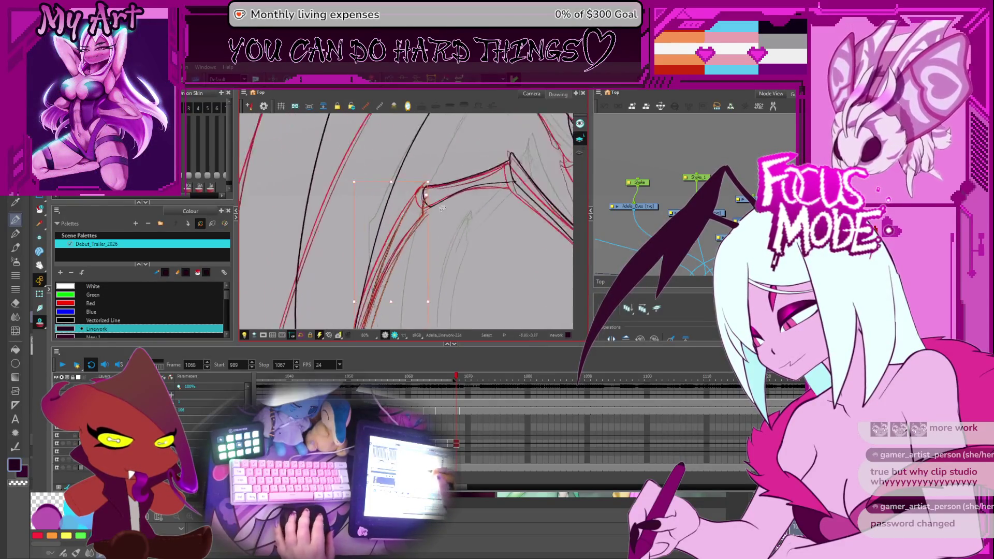
key("Escape")
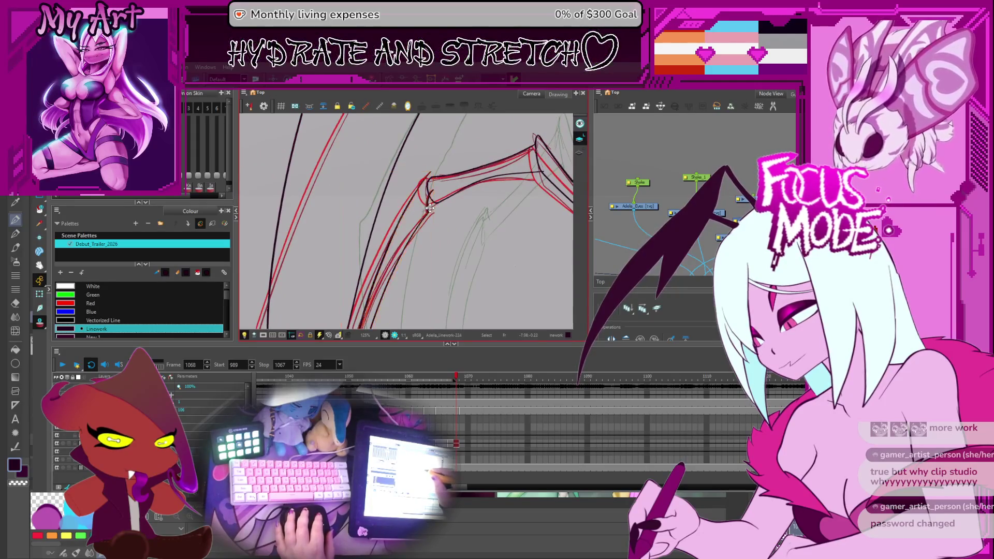
left_click(432, 208)
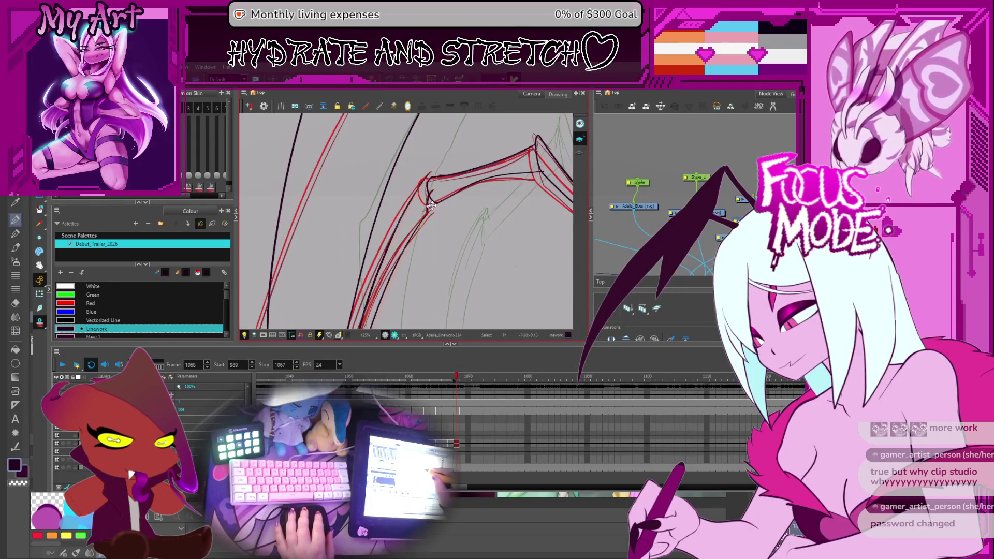
left_click_drag(482, 256, 460, 233)
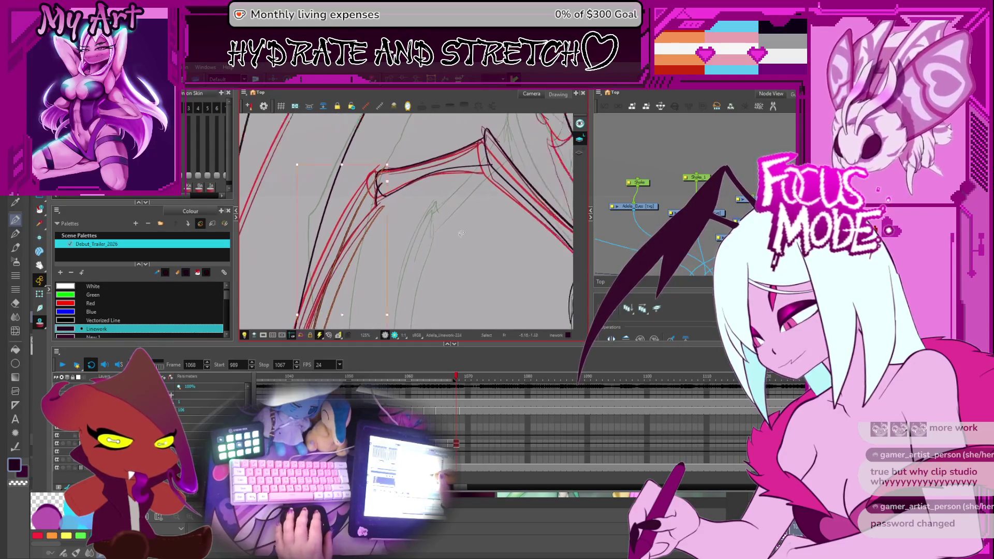
On the previous drawing, nudge the wing-joint strokes slightly right and down, flipping frames to check alignment
key("comma")
left_click(377, 190)
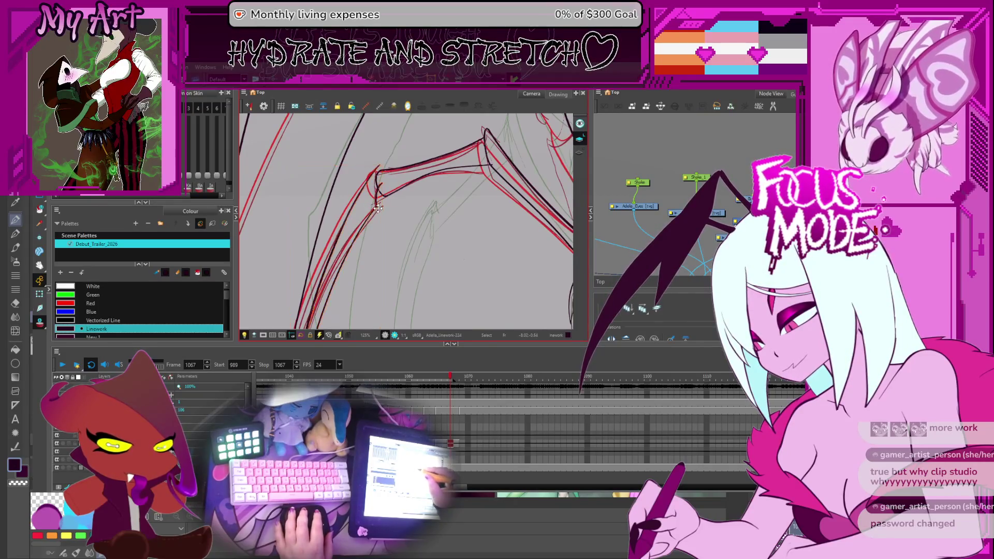
left_click_drag(377, 203, 382, 209)
key("period")
key("comma")
key("period")
scroll(433, 223, "down", 4)
scroll(494, 241, "up", 2)
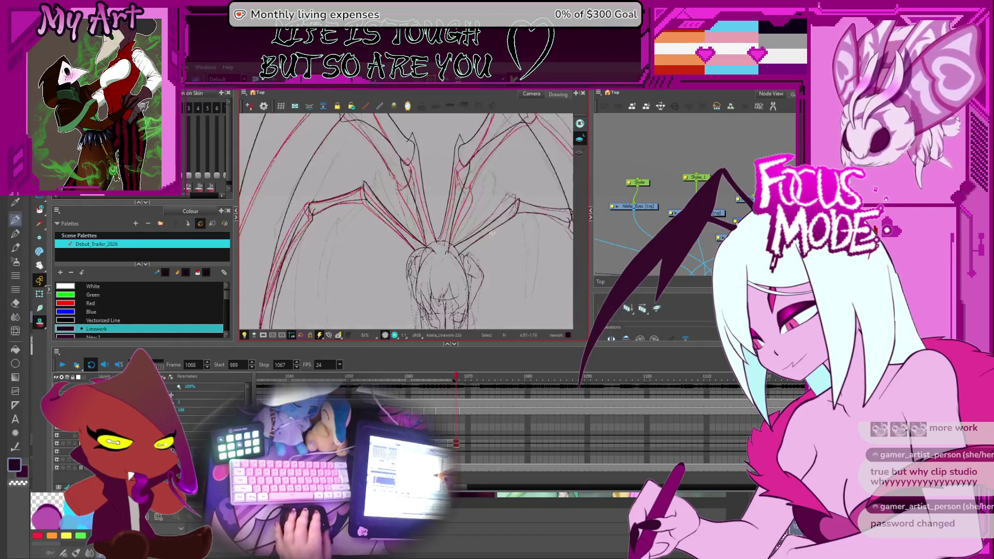
Select the right-wing joint stroke on frame 1068 and shift it toward the red onion-skin guide
key("period")
left_click(472, 238)
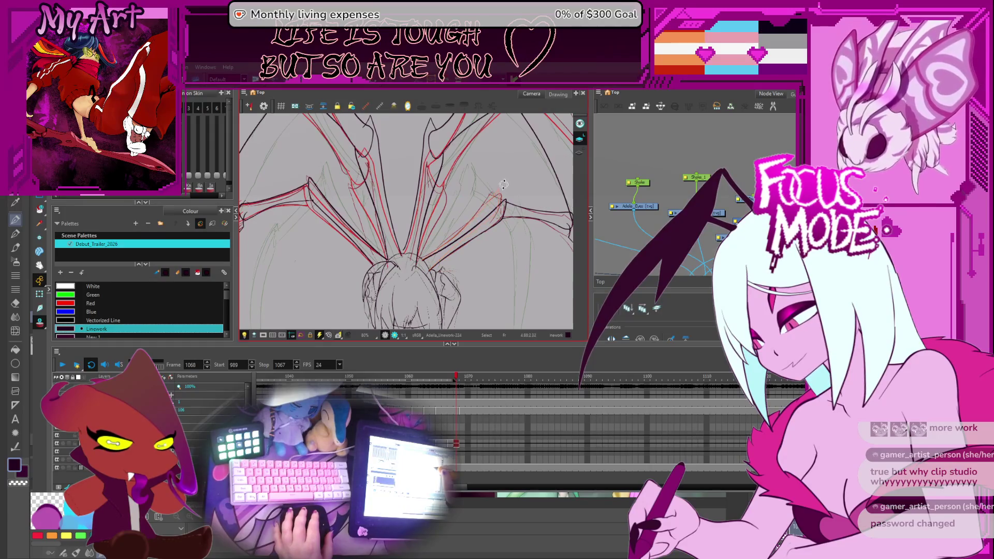
left_click_drag(520, 226, 472, 210)
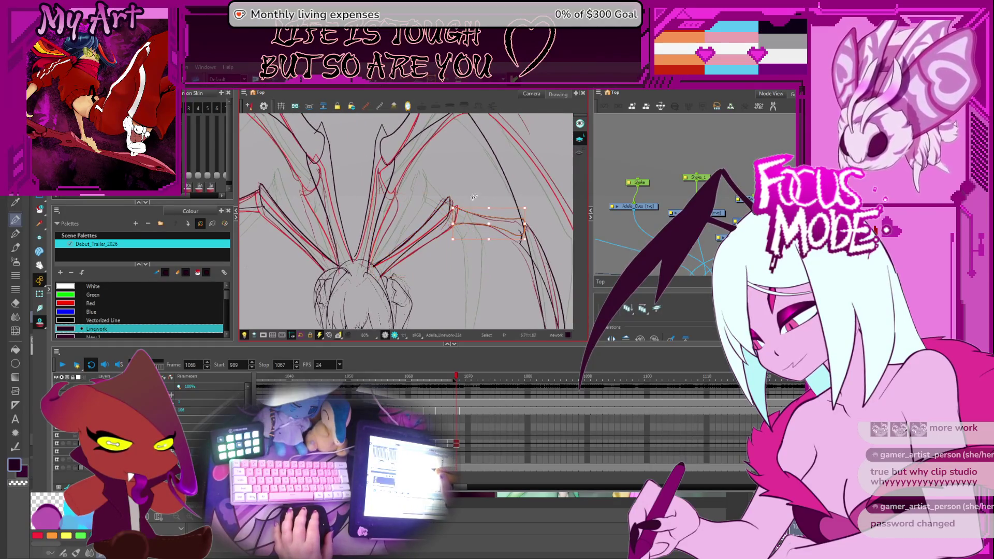
scroll(475, 196, "up", 2)
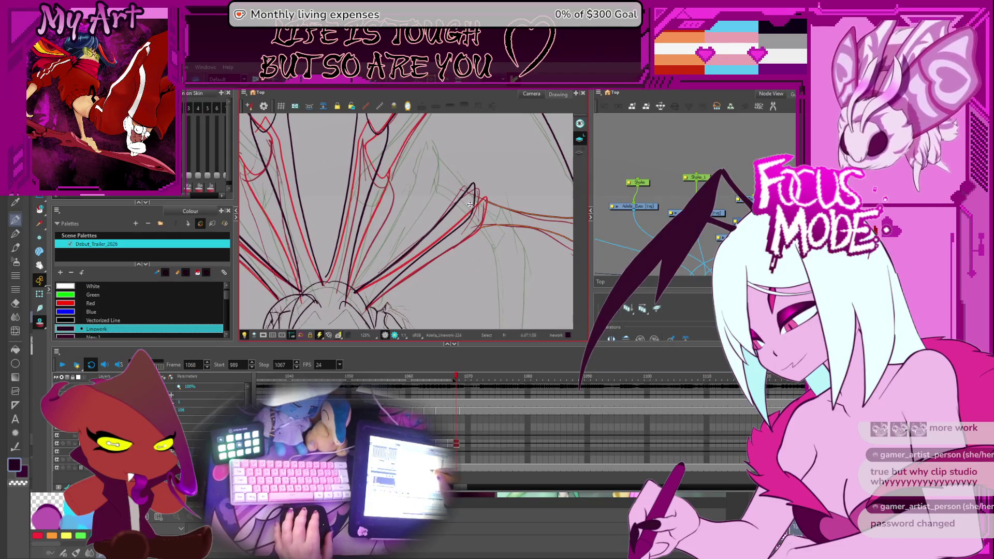
left_click_drag(528, 221, 483, 212)
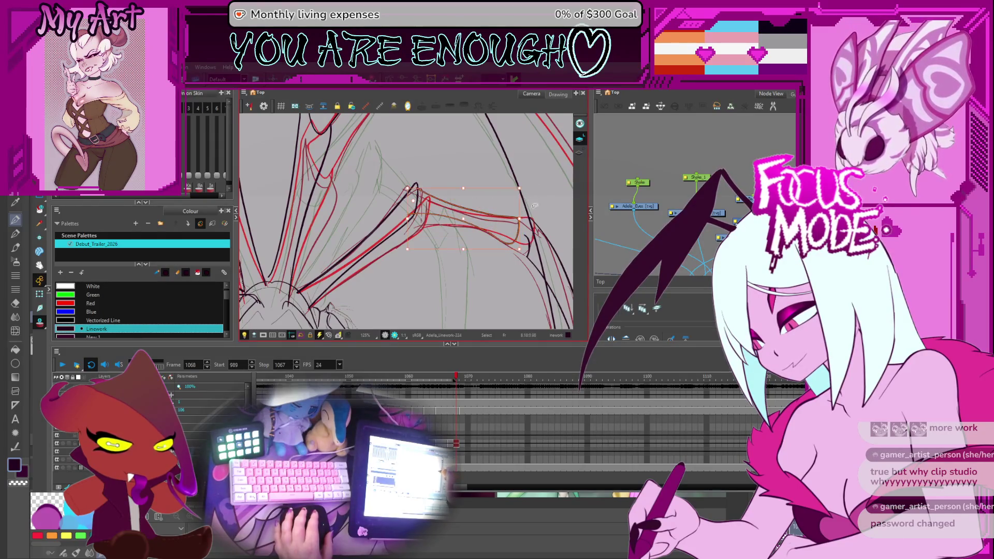
mouse_move(534, 206)
left_mouse_down()
mouse_move(513, 211)
mouse_move(490, 171)
left_mouse_up()
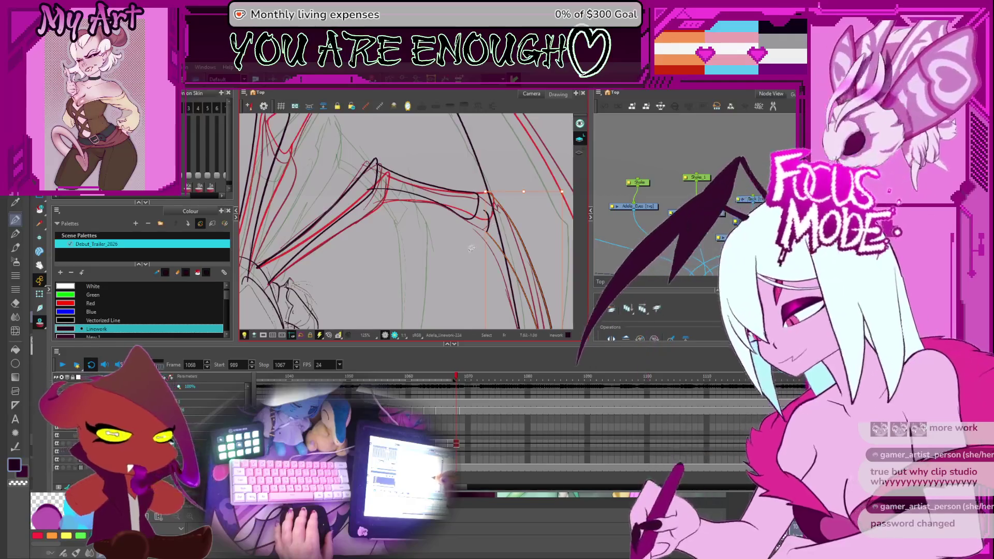
scroll(472, 249, "down", 1)
scroll(489, 264, "down", 1)
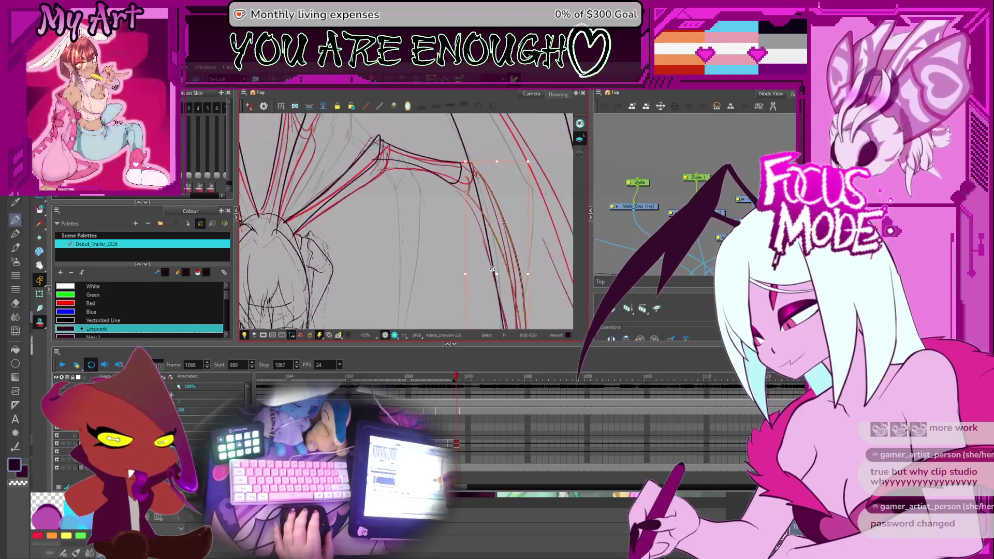
left_click_drag(482, 239, 490, 258)
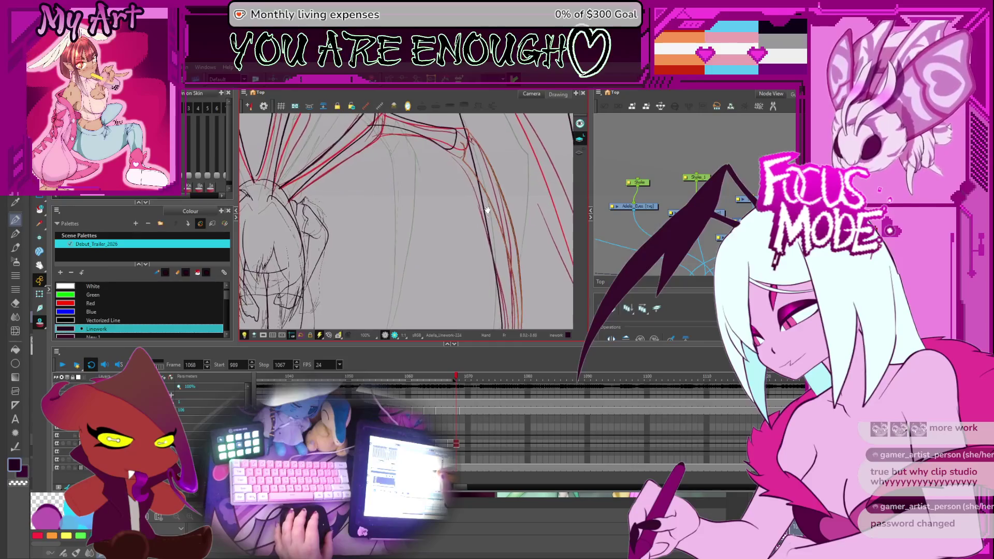
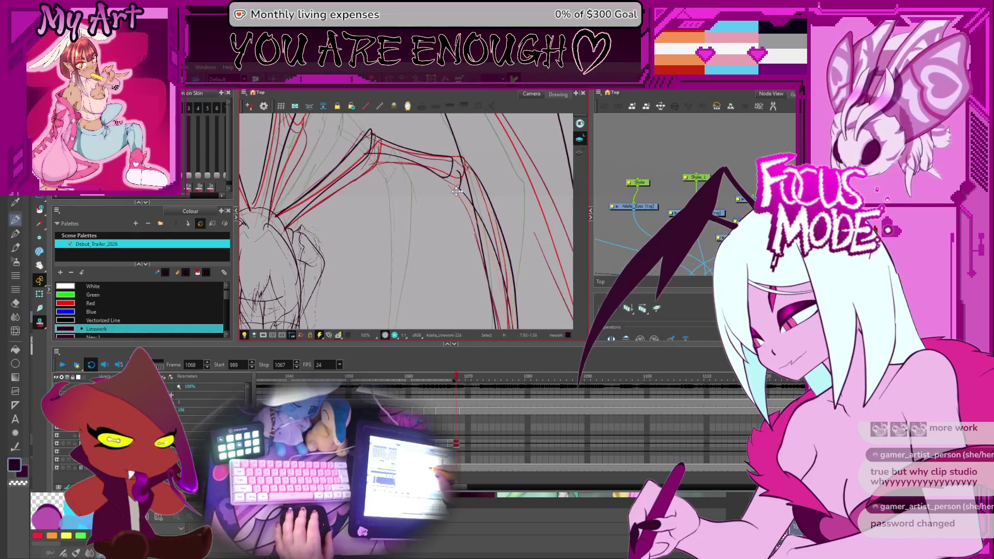
Deselect the wing strokes and pan so the whole bat-wing lineart is in view
left_click(450, 192)
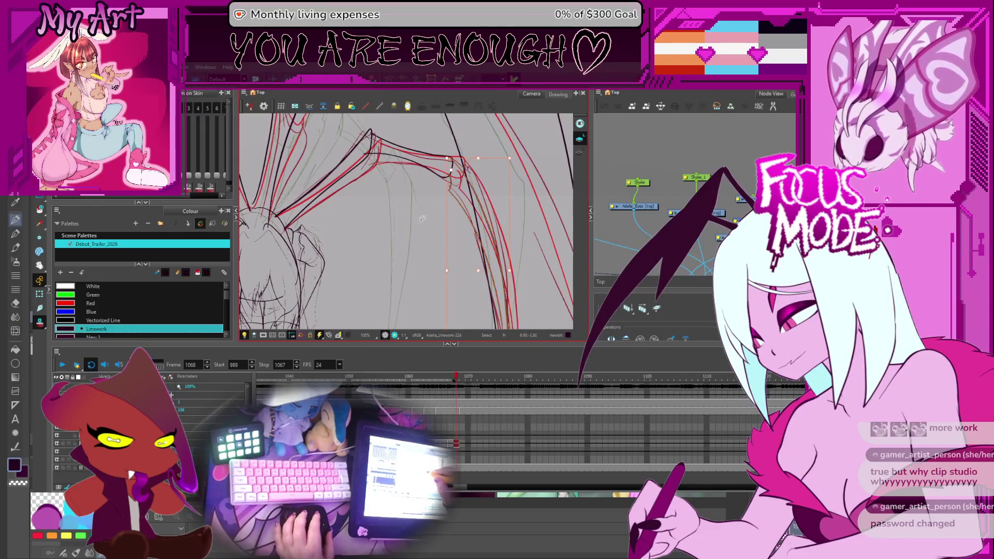
scroll(450, 203, "down", 1)
scroll(431, 237, "down", 1)
key("Escape")
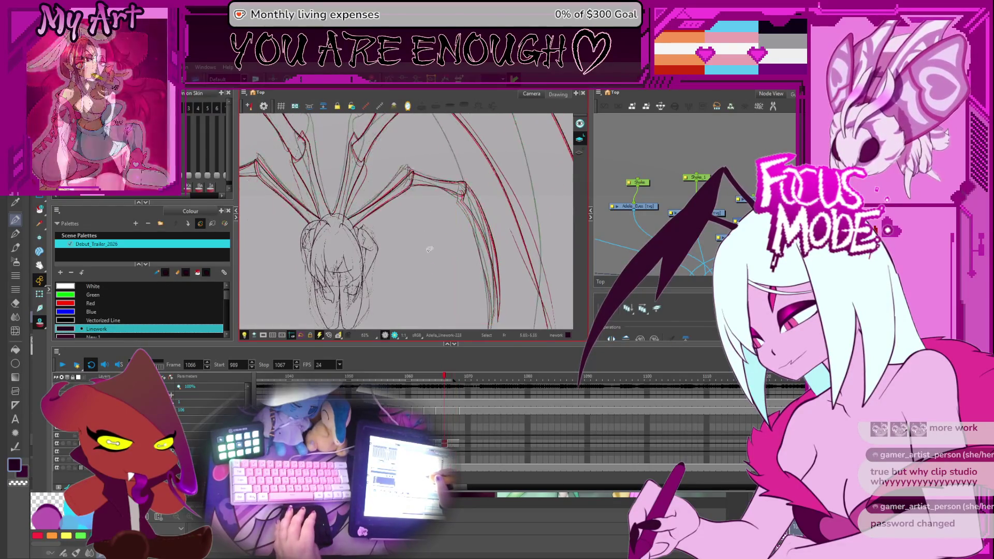
left_click_drag(381, 198, 461, 258)
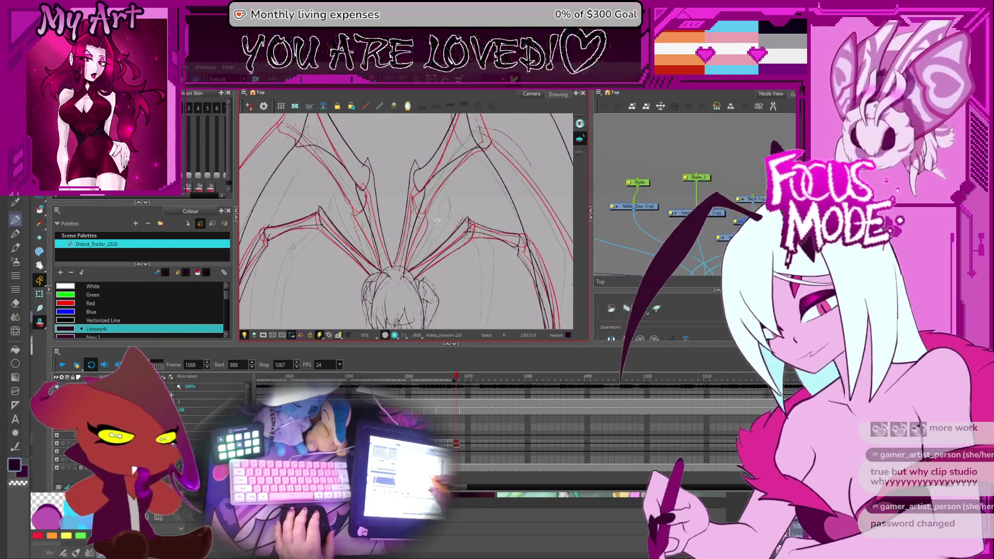
left_click_drag(467, 280, 458, 250)
scroll(459, 250, "down", 3)
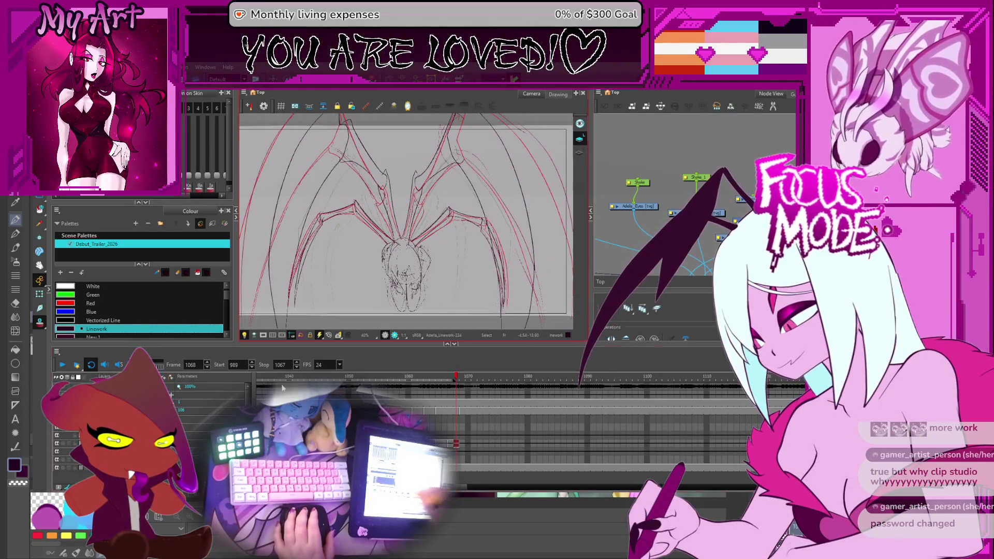
Step back two frames and play the wing animation from there
key("comma")
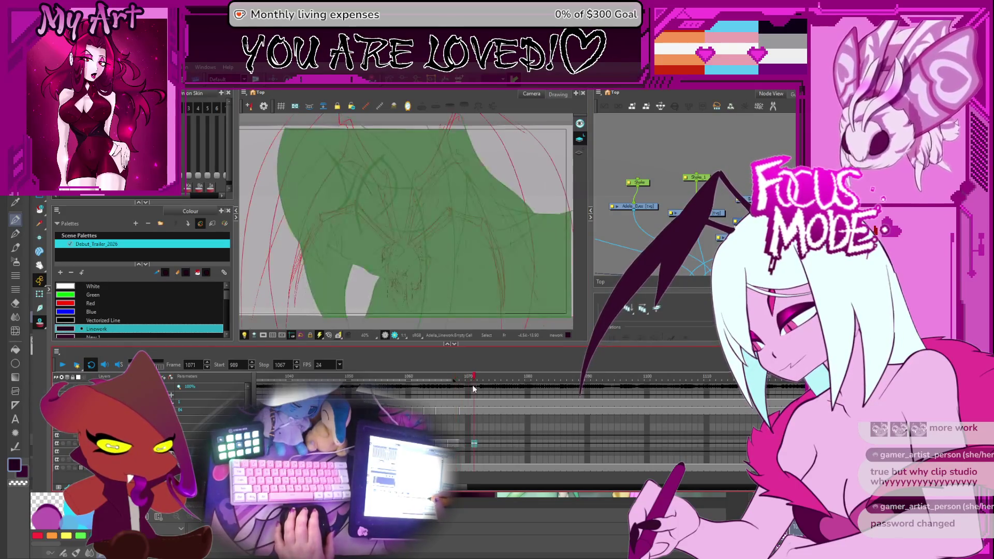
key("comma")
key("comma")
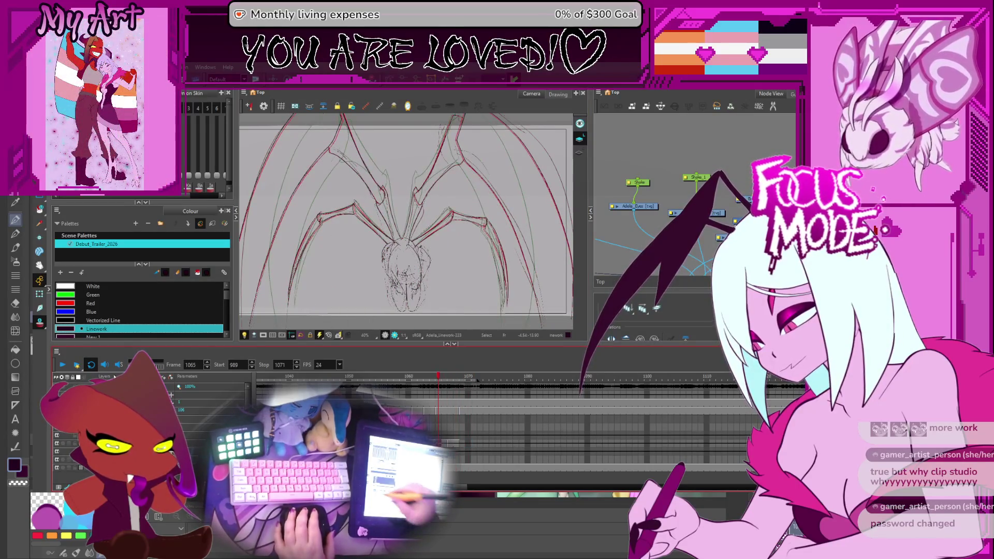
left_click(63, 366)
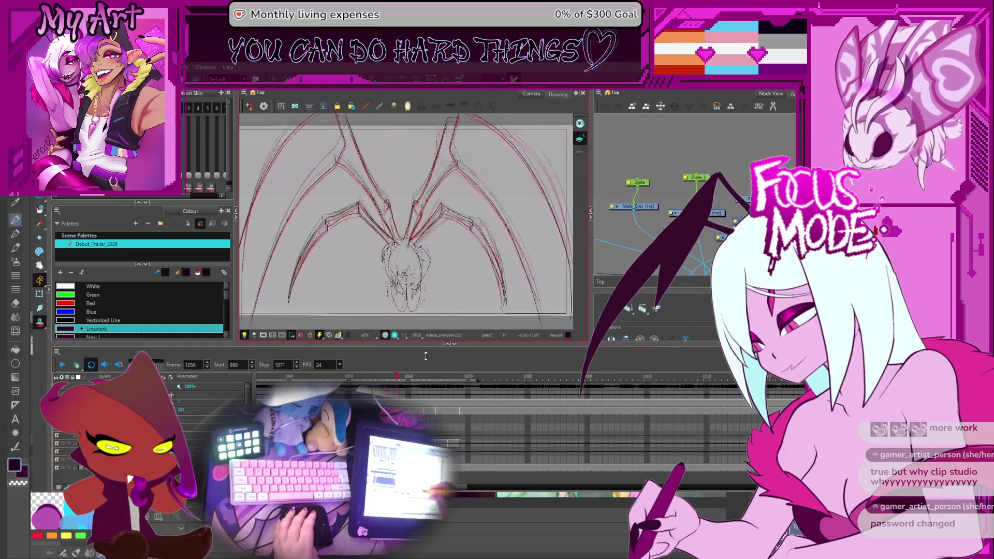
Stop playback, return to the clean sketch view and flip between neighbouring frames
left_click(466, 416)
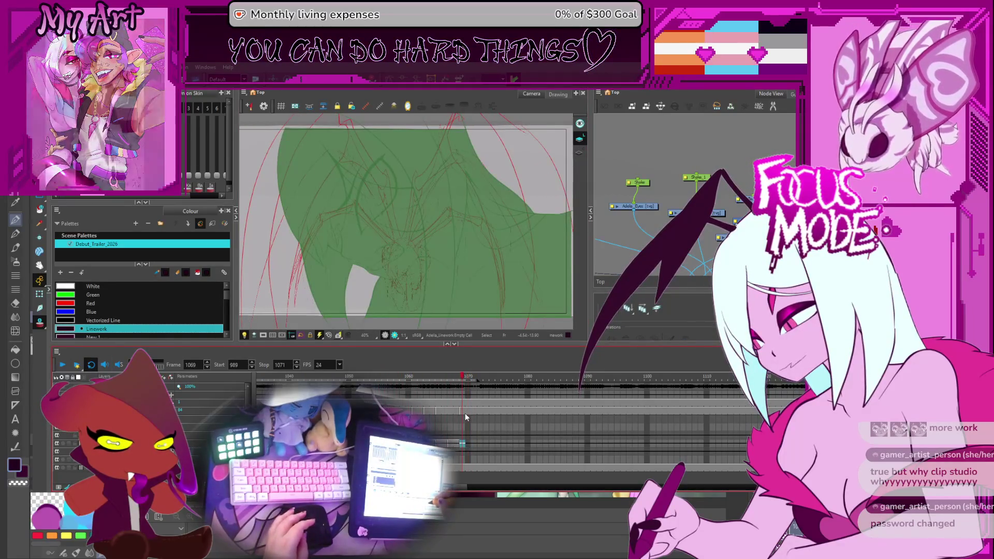
key("ctrl+alt+o")
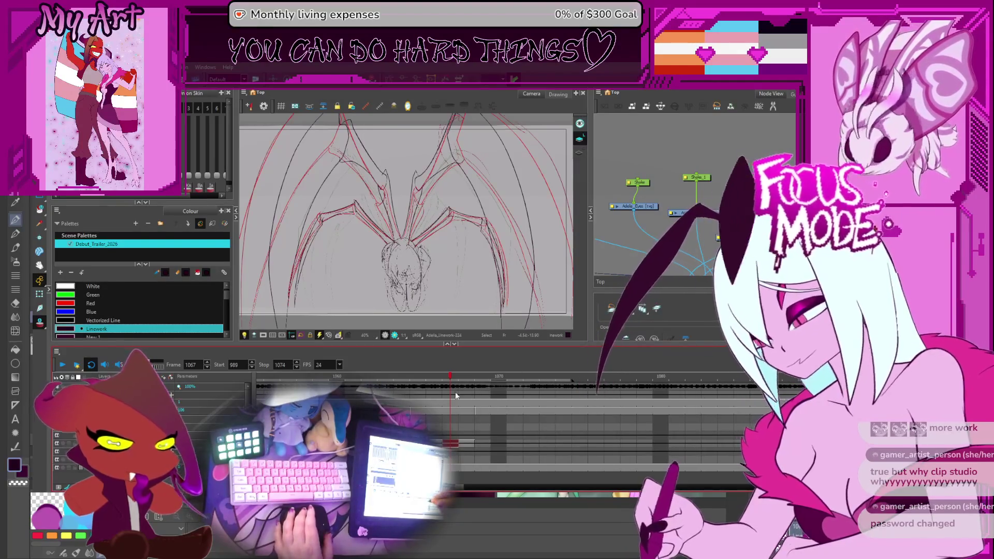
key("period")
key("comma")
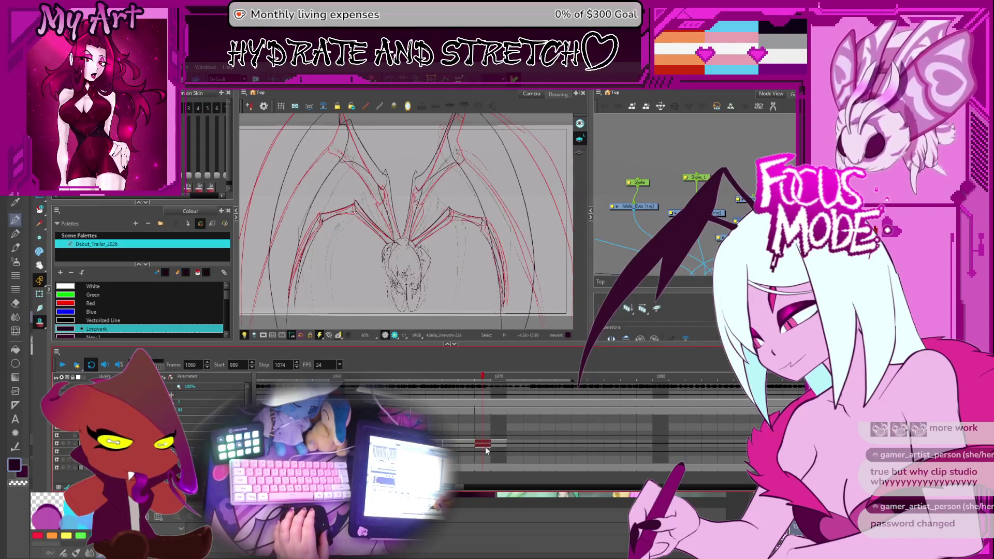
Jump to frame 1069 and switch to stroke selection on the wing lineart
left_click(485, 447)
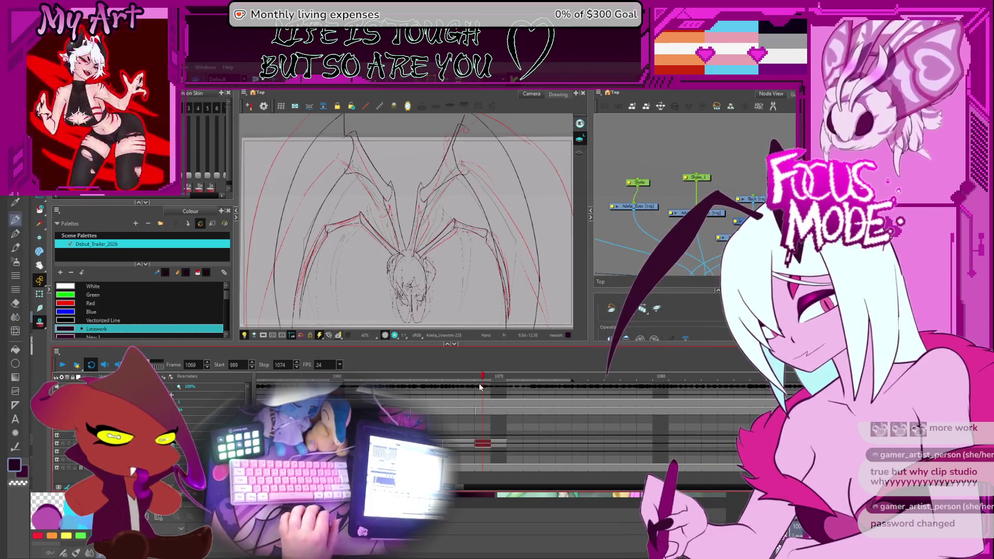
key("alt+s")
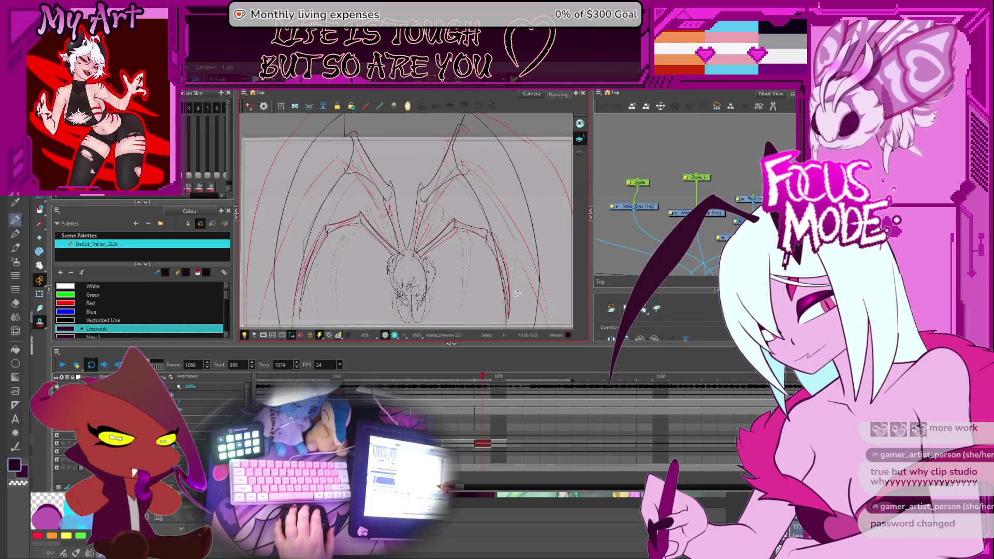
mouse_move(517, 296)
left_mouse_down()
mouse_move(480, 276)
mouse_move(471, 247)
left_mouse_up()
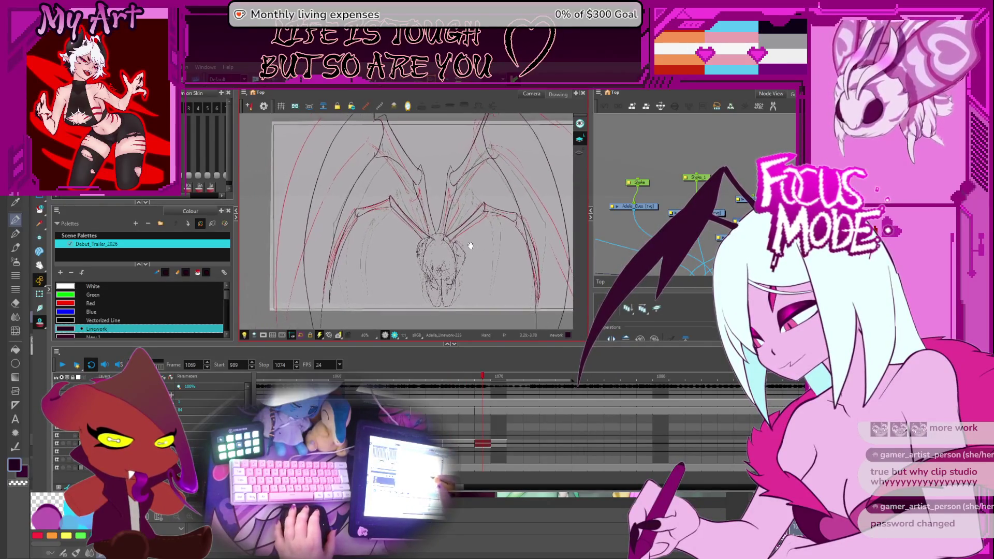
scroll(412, 239, "up", 2)
scroll(405, 244, "up", 2)
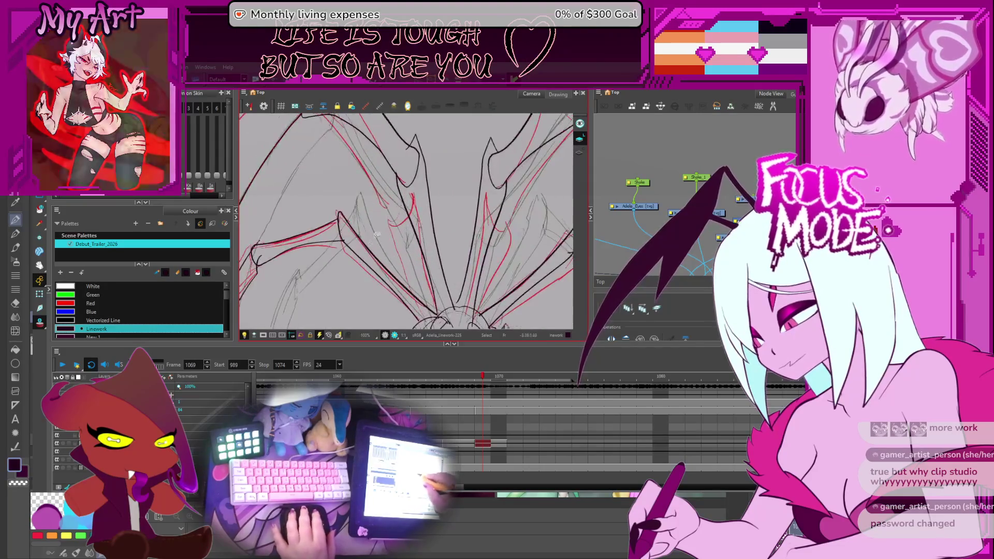
Select wing strokes and adjust a point on one of them
left_click_drag(383, 296, 365, 241)
left_click(420, 242)
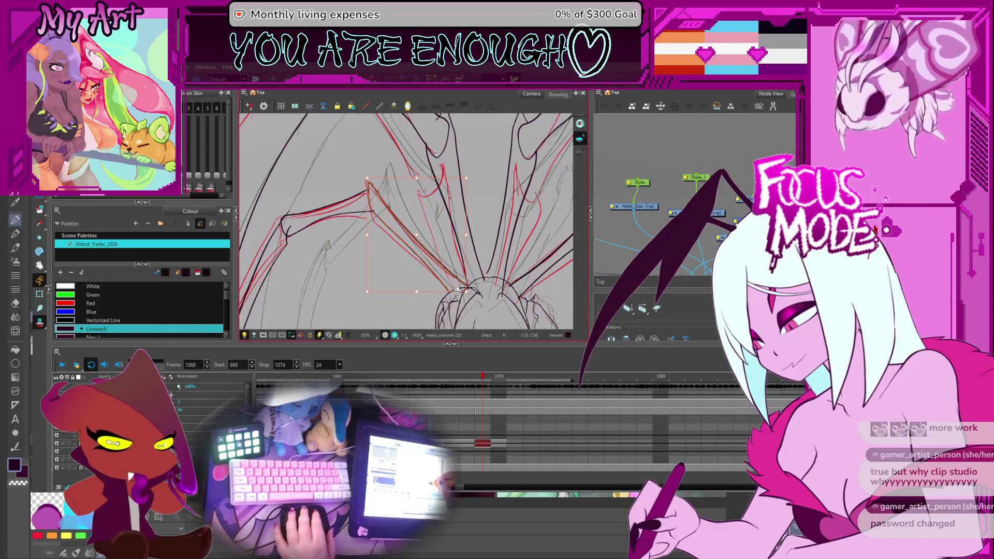
scroll(457, 289, "up", 2)
scroll(458, 273, "up", 2)
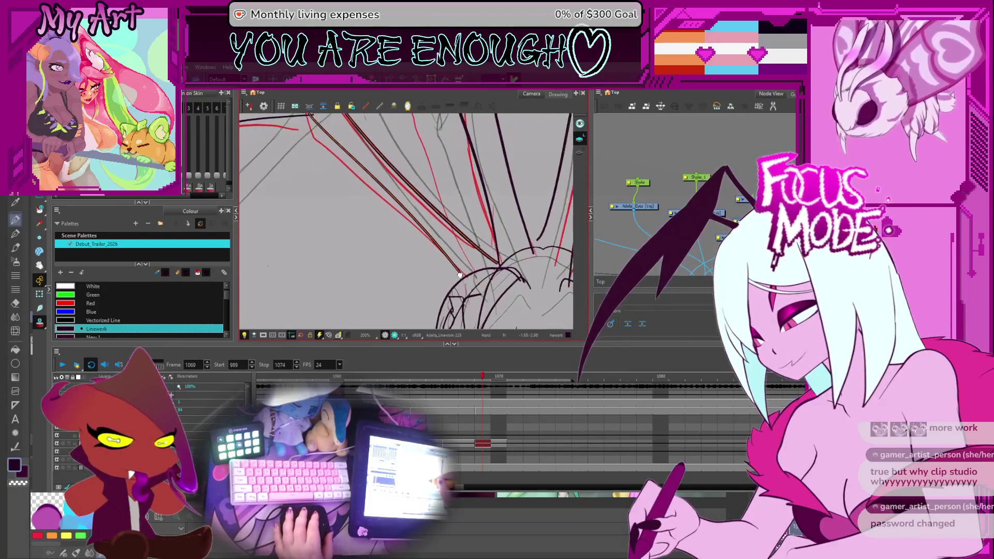
left_click_drag(458, 274, 460, 268)
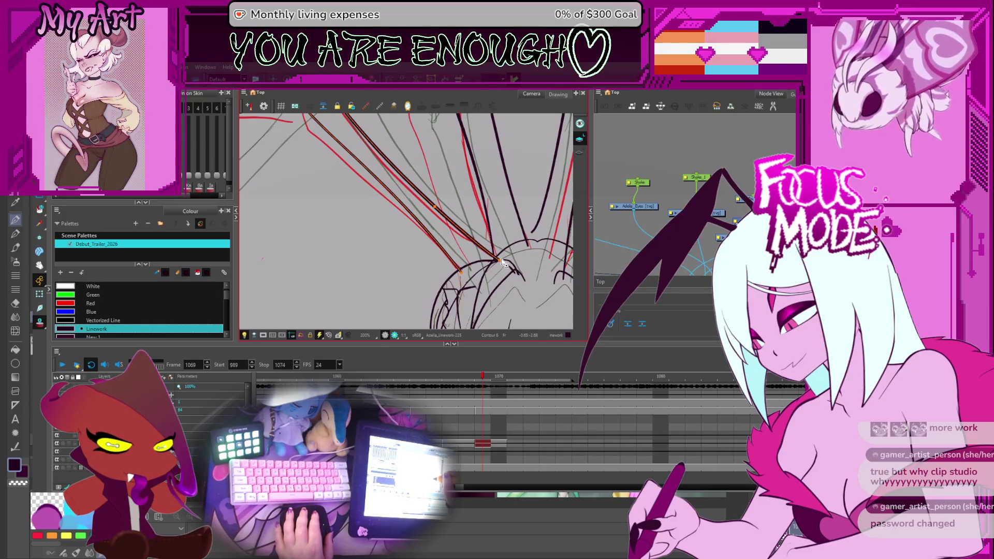
left_click_drag(496, 231, 435, 249)
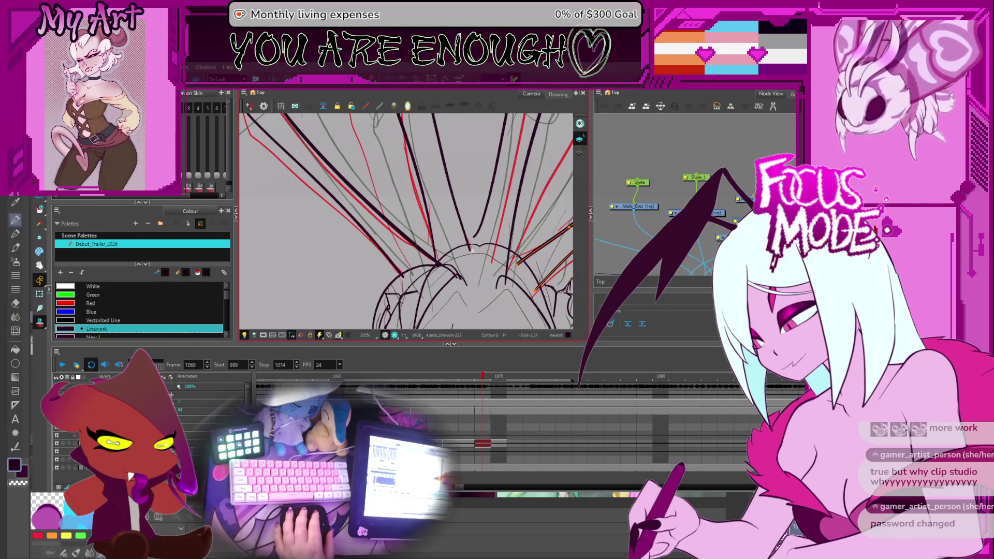
Select the stray strokes along the wing bones near the head and delete them
left_click_drag(519, 268, 435, 257)
left_click(416, 268)
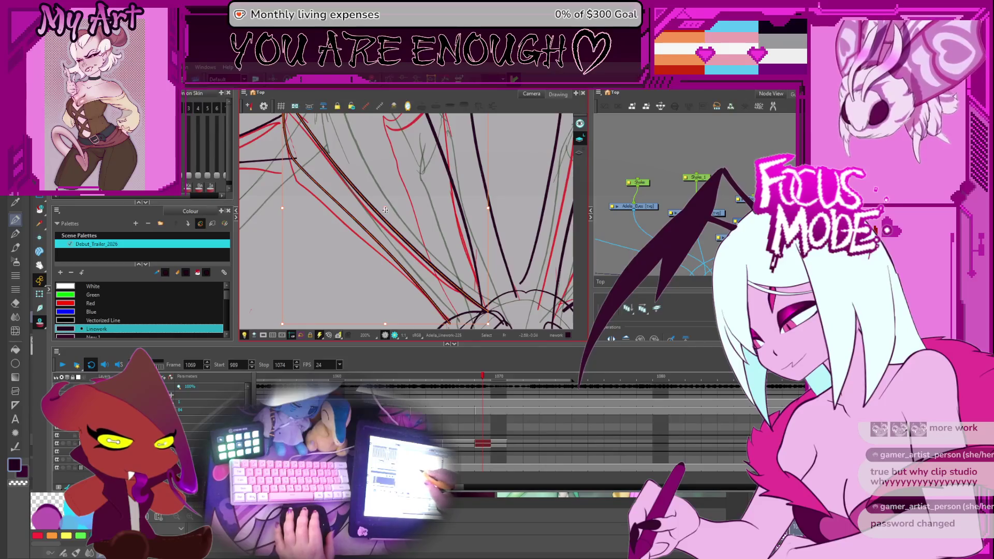
scroll(470, 325, "down", 2)
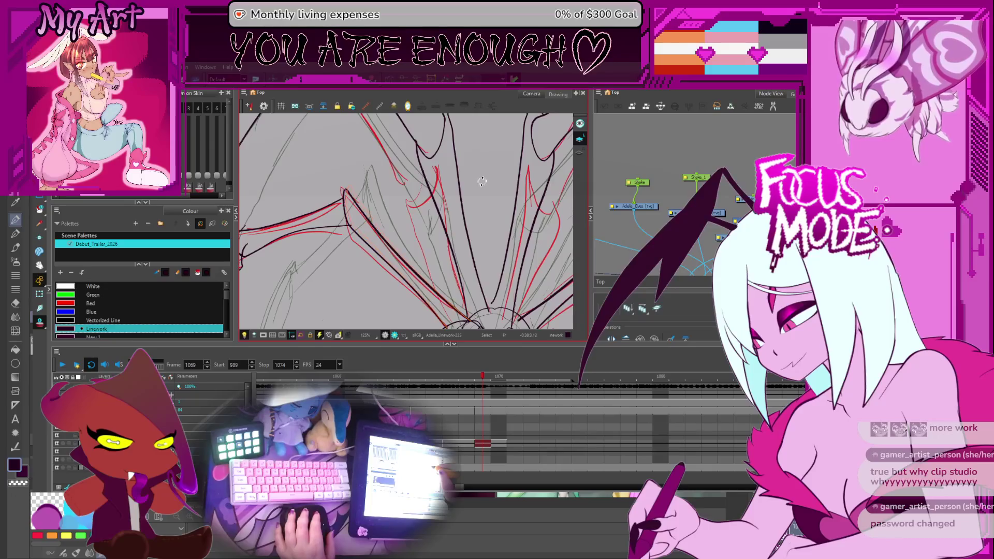
left_click(354, 213)
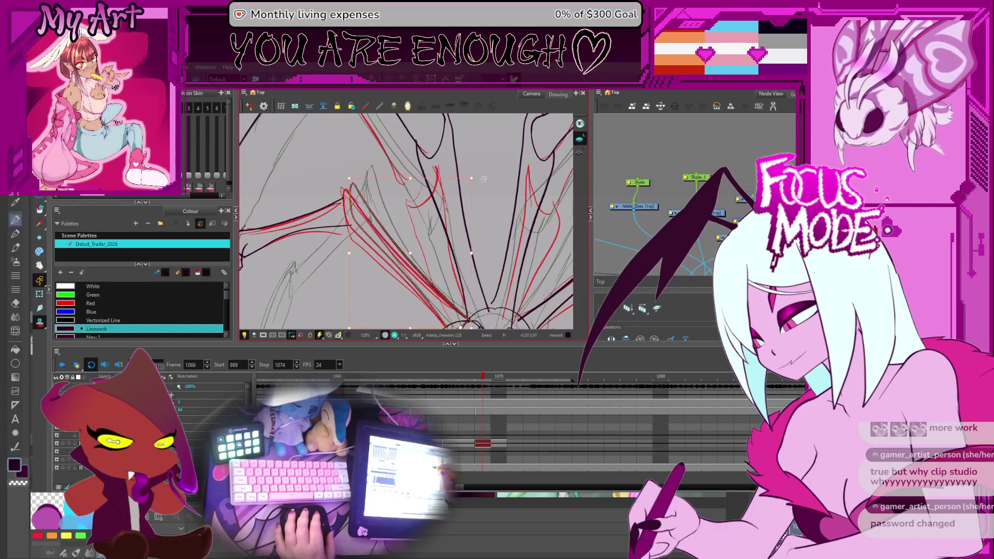
key("Delete")
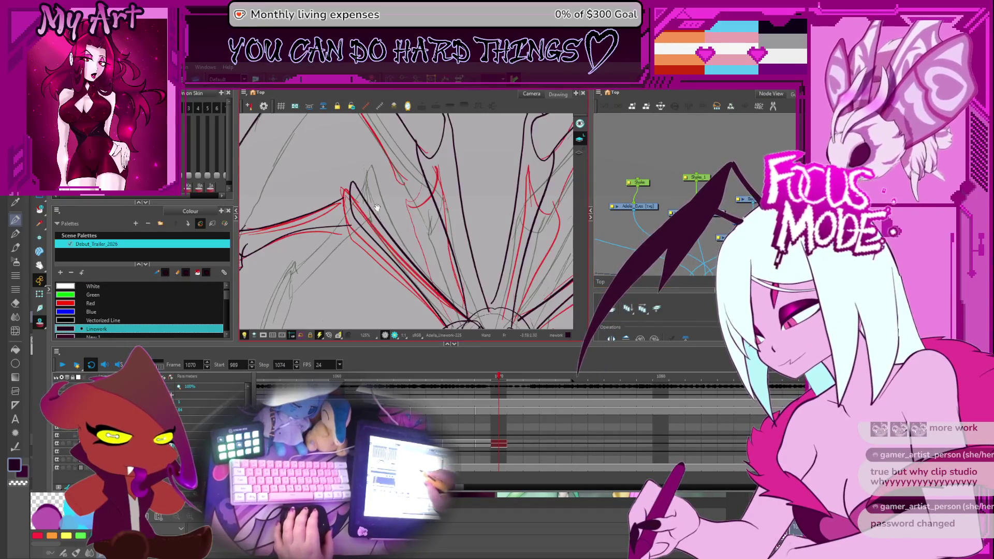
Step back to frame 1069, select a wing stroke and flip frames to compare it
left_click_drag(372, 210, 437, 229)
key("comma")
left_click(339, 251)
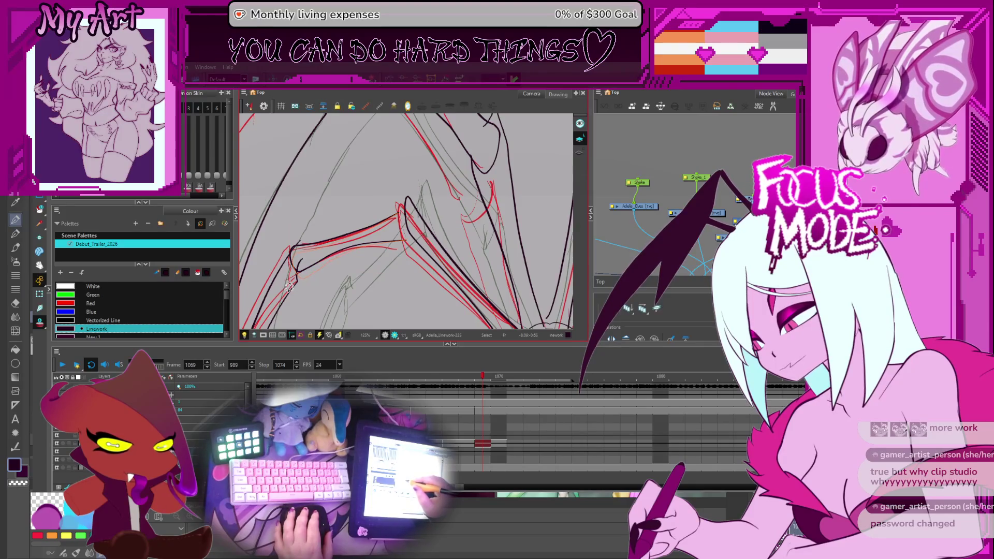
left_click(335, 265)
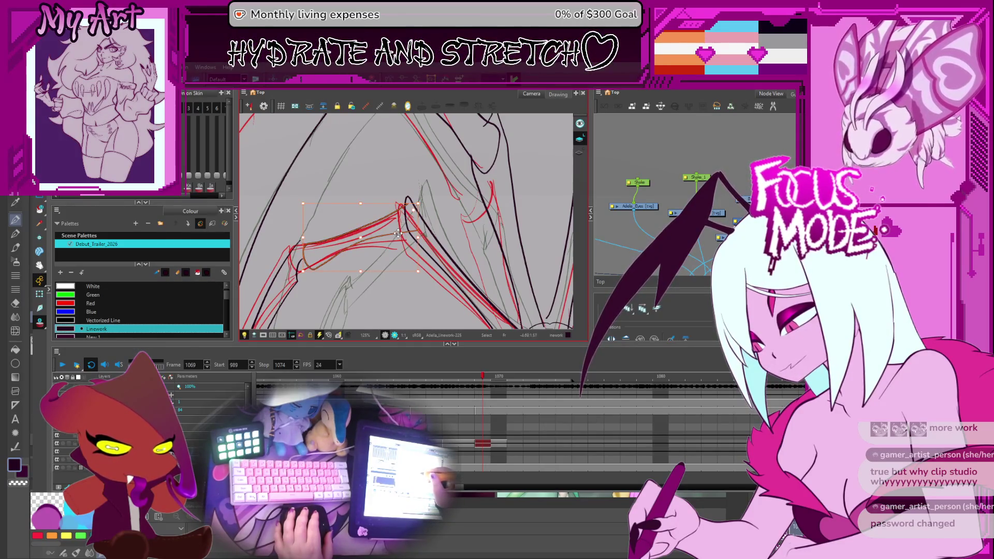
mouse_move(399, 235)
left_mouse_down()
mouse_move(344, 269)
mouse_move(409, 223)
left_mouse_up()
scroll(344, 270, "down", 3)
key("comma")
key("period")
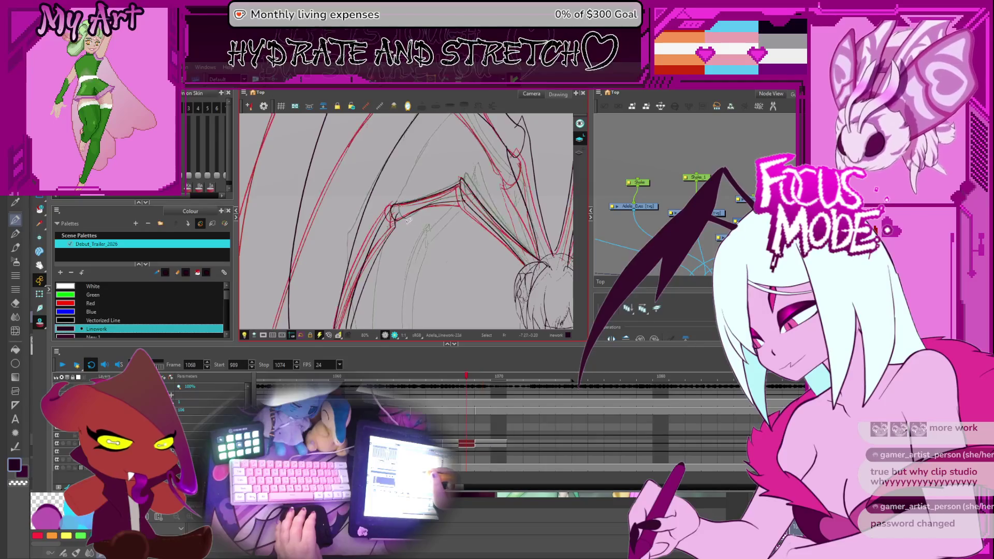
Select the strokes at the wing joint, follow the wing down and delete them
left_click(378, 212)
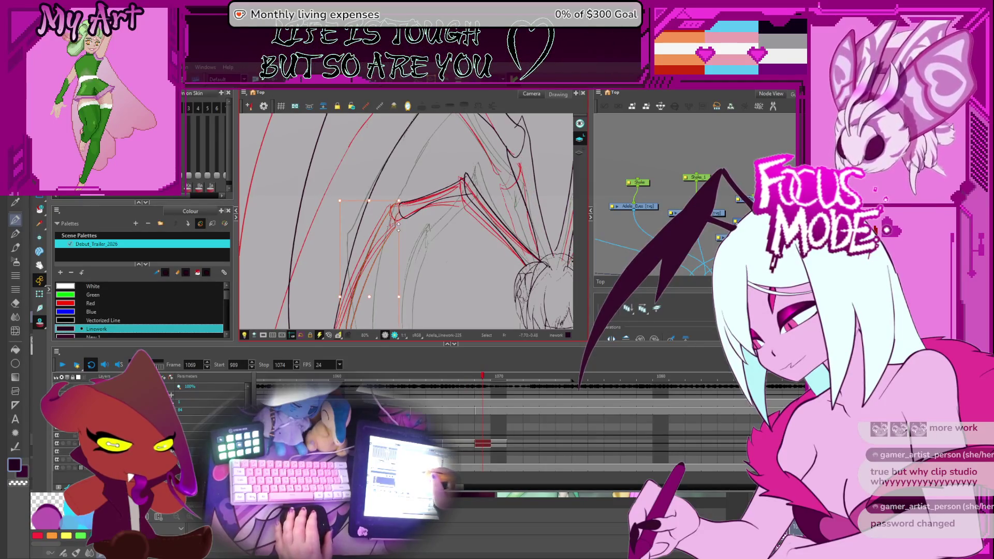
left_click_drag(380, 233, 388, 211)
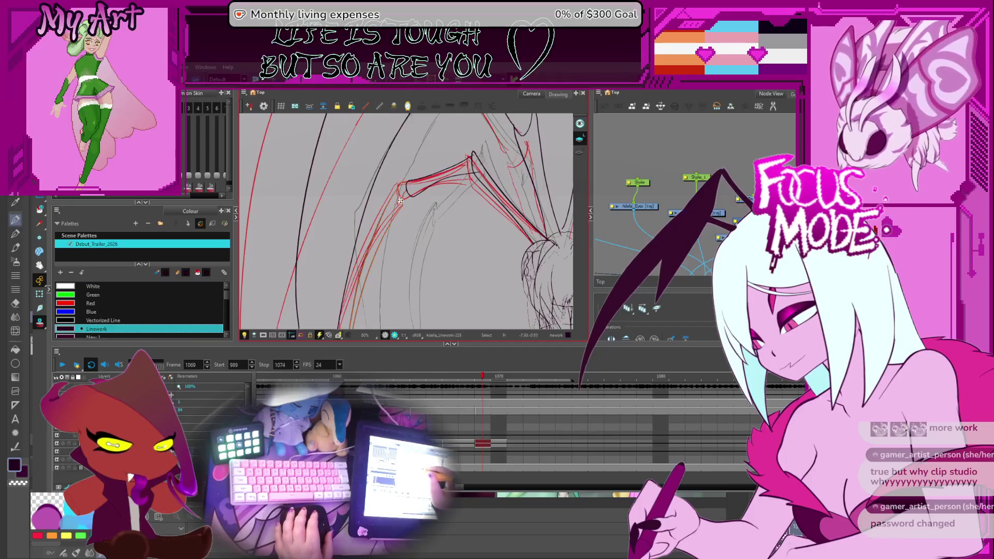
left_click_drag(401, 189, 342, 295)
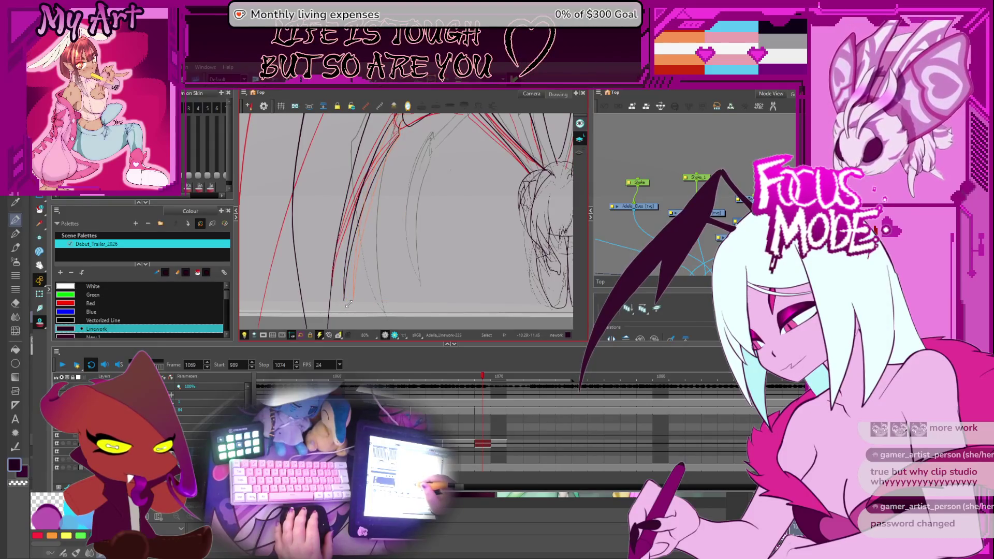
scroll(348, 300, "up", 3)
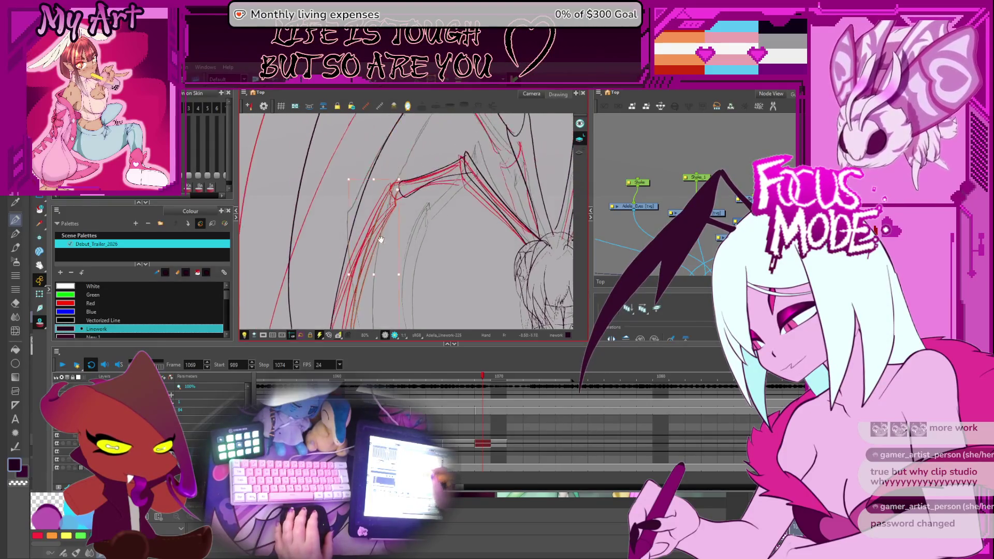
mouse_move(357, 256)
left_mouse_down()
mouse_move(387, 197)
mouse_move(388, 210)
left_mouse_up()
key("Delete")
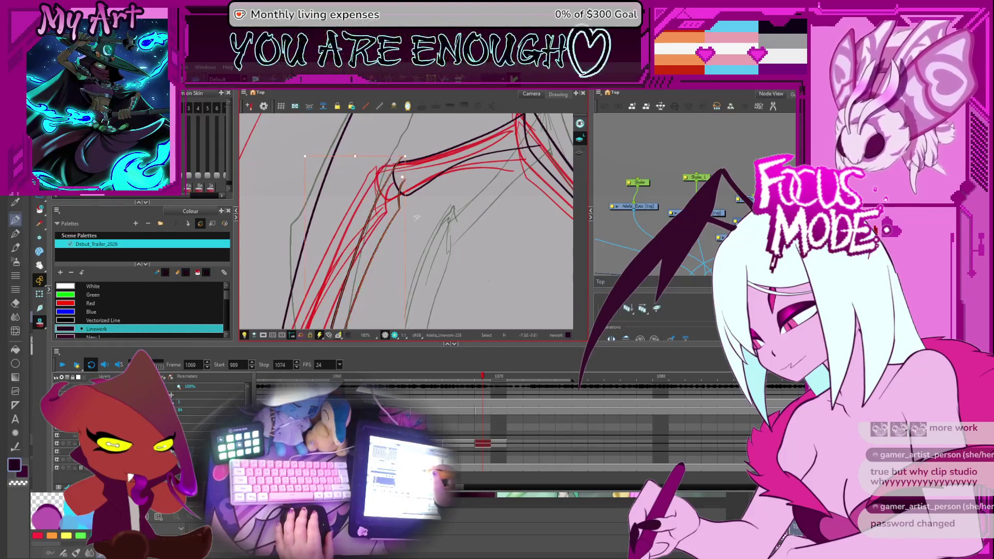
scroll(399, 210, "down", 3)
Flip back and forth between neighbouring frames to check the wing, ending on frame 1069
left_click_drag(382, 209, 358, 202)
key("comma")
key("period")
key("comma")
key("period")
key("comma")
key("period")
key("period")
key("period")
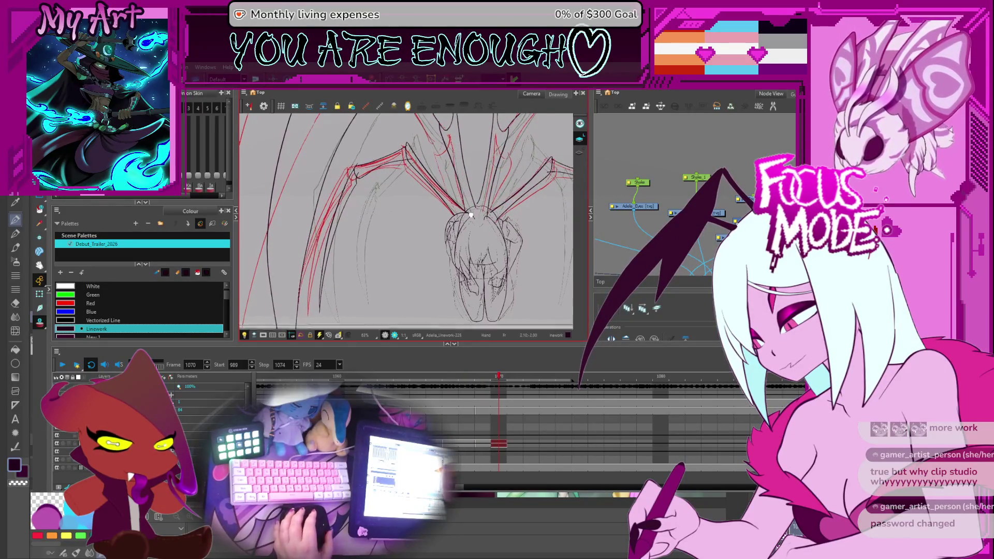
Lasso the right wing's red strokes and toggle their visibility to check against the lineart
left_click_drag(397, 213, 311, 233)
left_click_drag(426, 239, 451, 217)
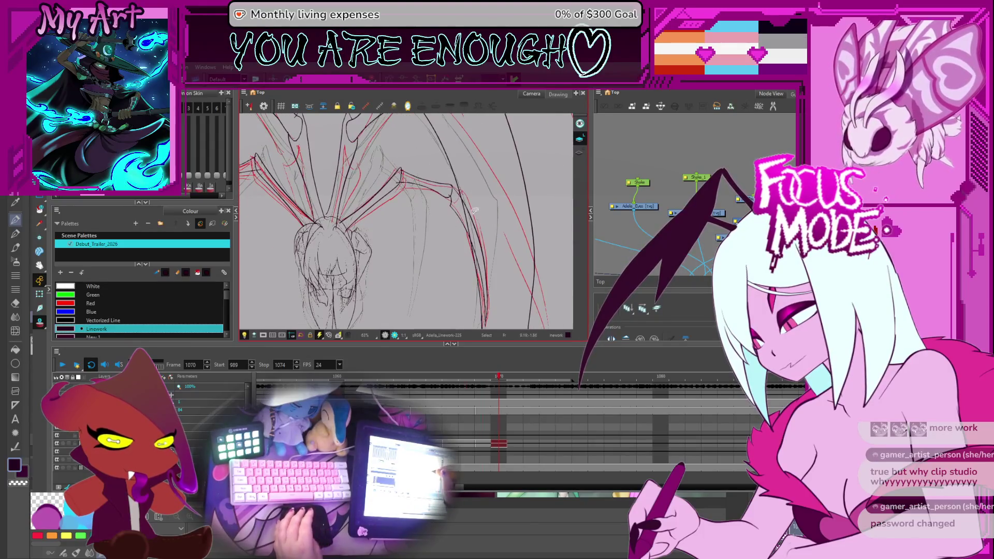
key("2")
left_click_drag(369, 179, 429, 246)
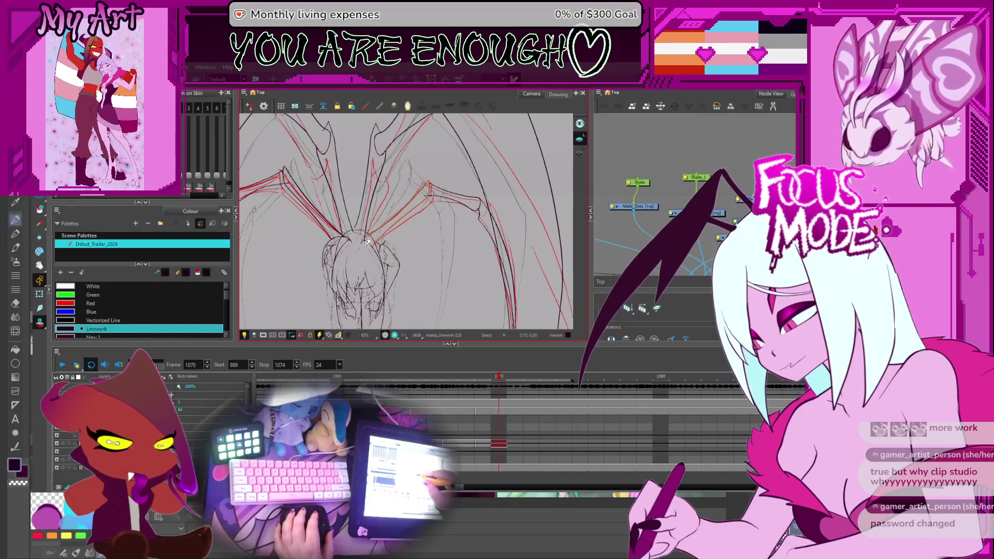
scroll(365, 243, "up", 2)
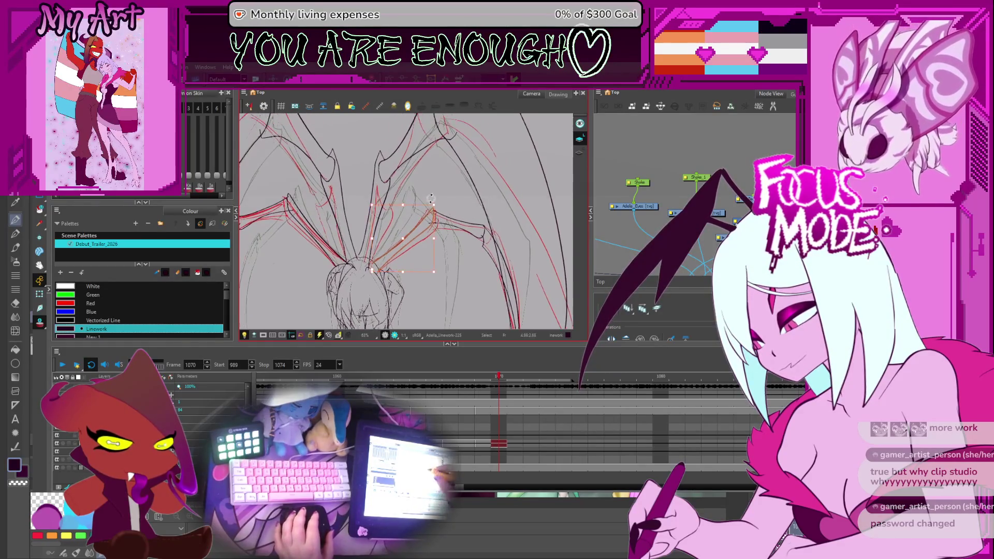
scroll(435, 202, "up", 1)
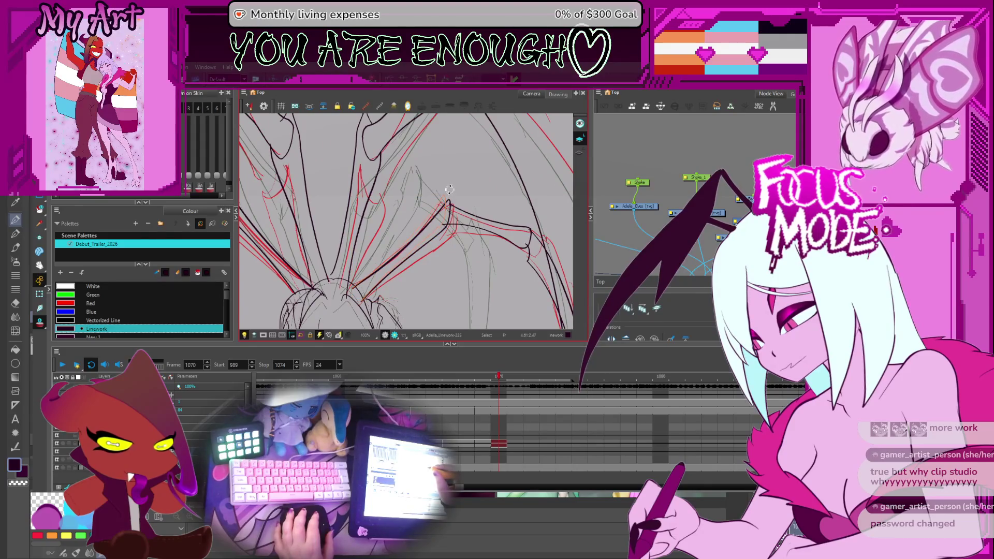
scroll(448, 188, "down", 1)
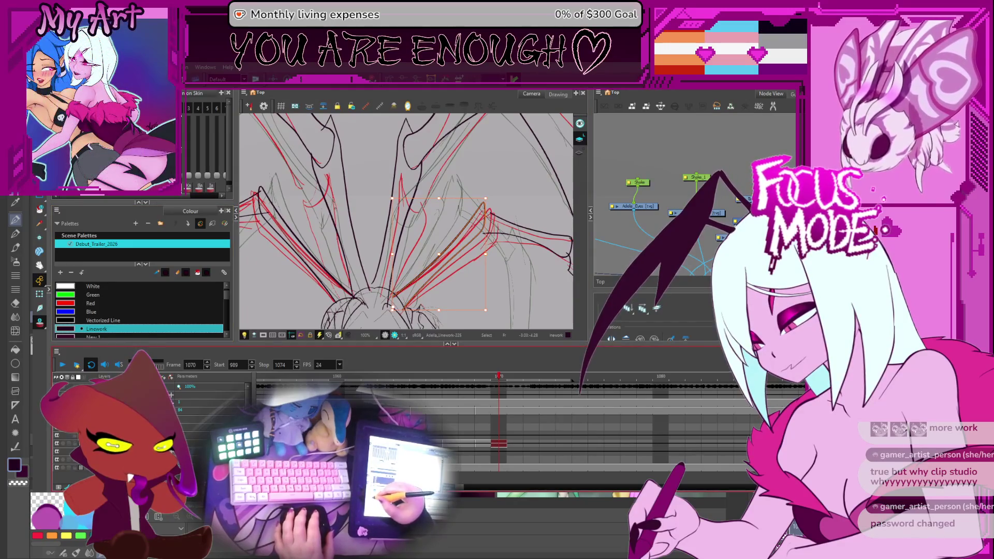
key("ctrl+alt+o")
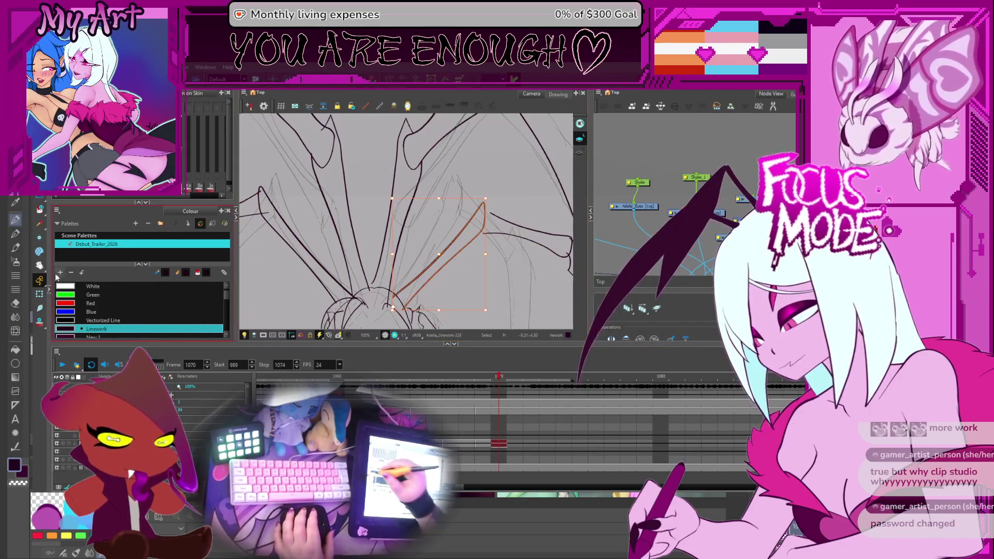
key("ctrl+alt+o")
scroll(506, 211, "up", 1)
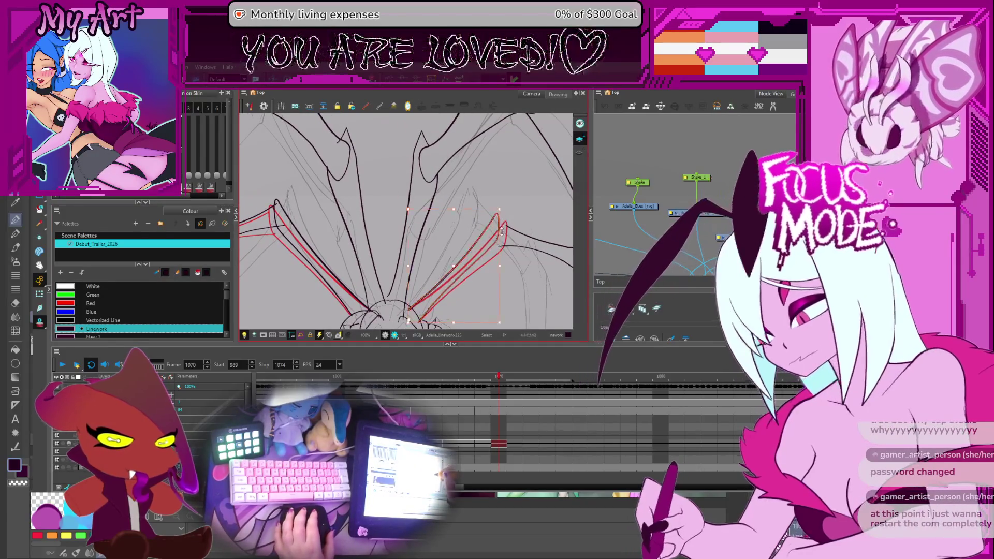
scroll(406, 224, "up", 1)
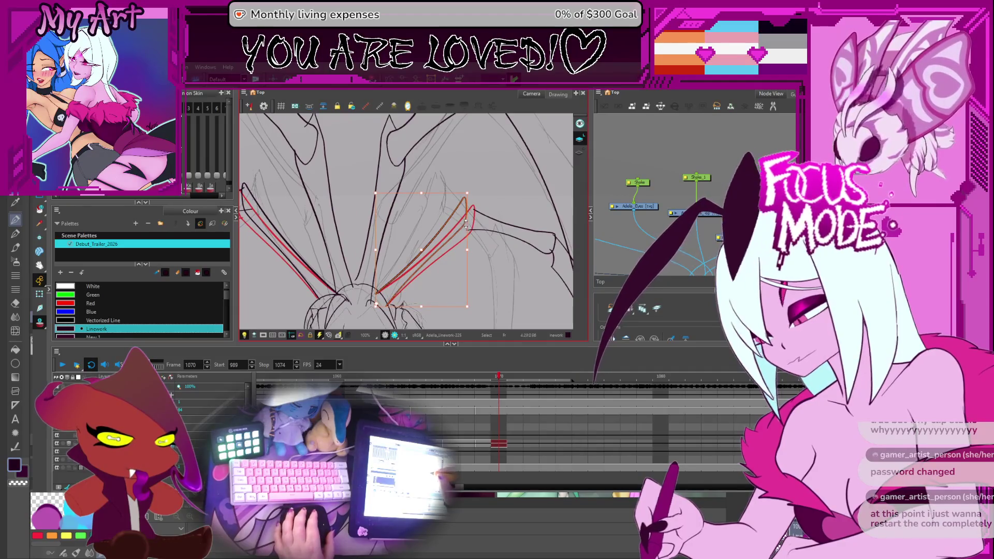
scroll(407, 223, "up", 2)
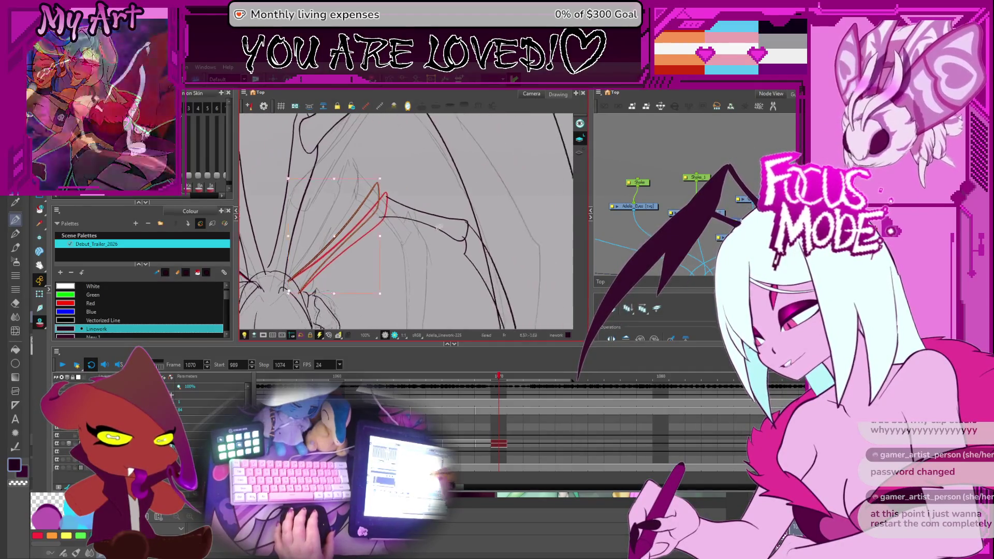
scroll(436, 216, "down", 2)
scroll(451, 251, "down", 1)
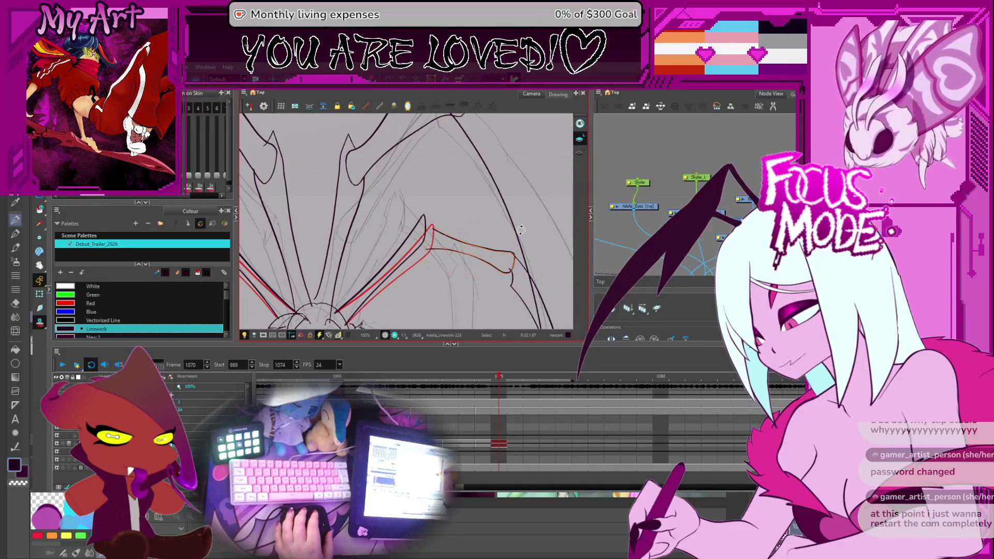
Reshape the red wing stroke to match the black lineart and reselect the joint segments
left_click_drag(469, 251, 480, 248)
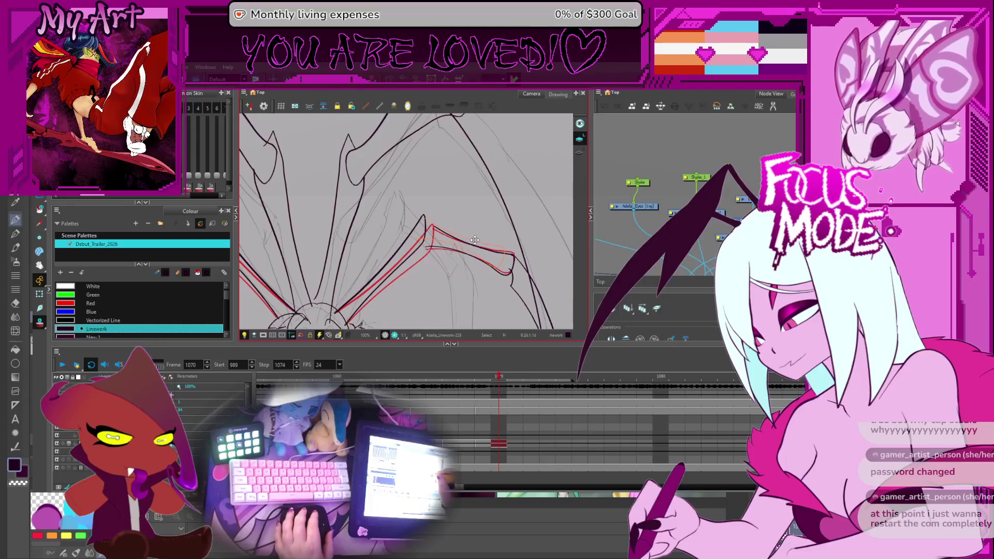
left_click_drag(471, 287, 476, 281)
key("Escape")
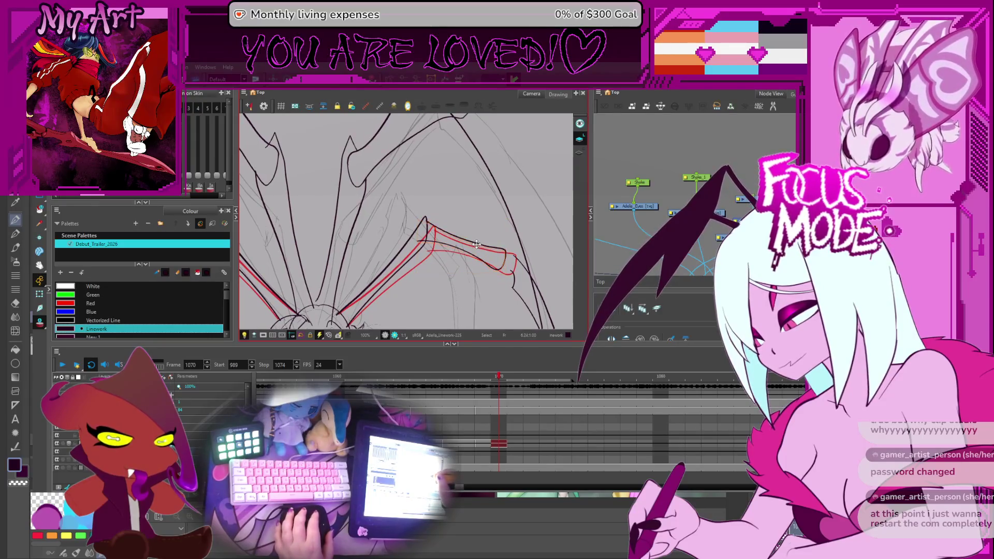
left_click(477, 245)
scroll(478, 244, "down", 2)
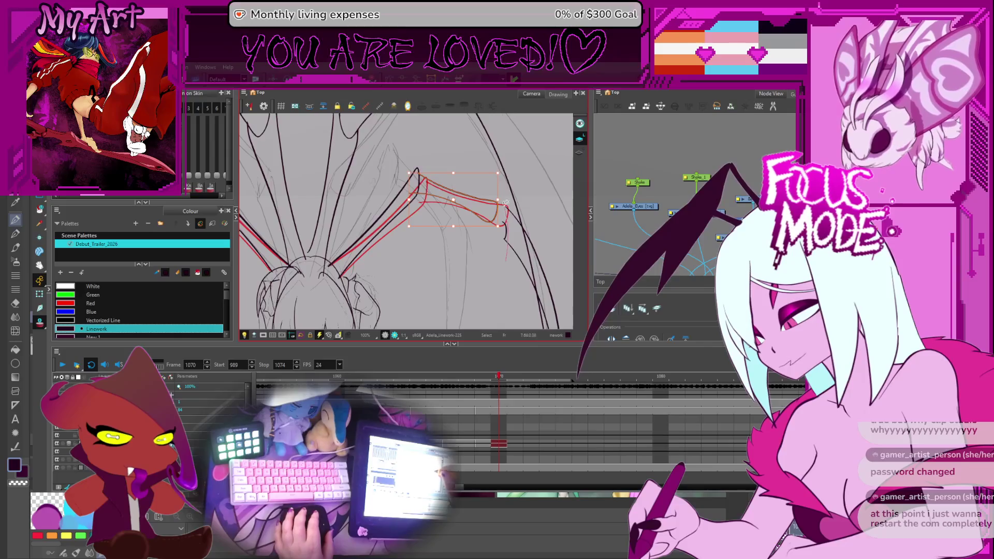
scroll(463, 272, "up", 2)
scroll(465, 271, "down", 2)
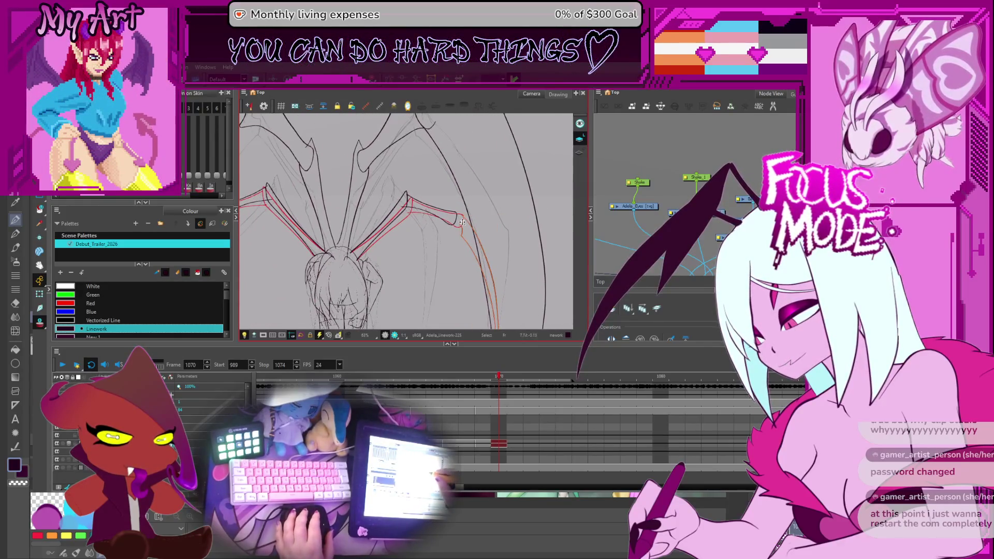
left_click(461, 222)
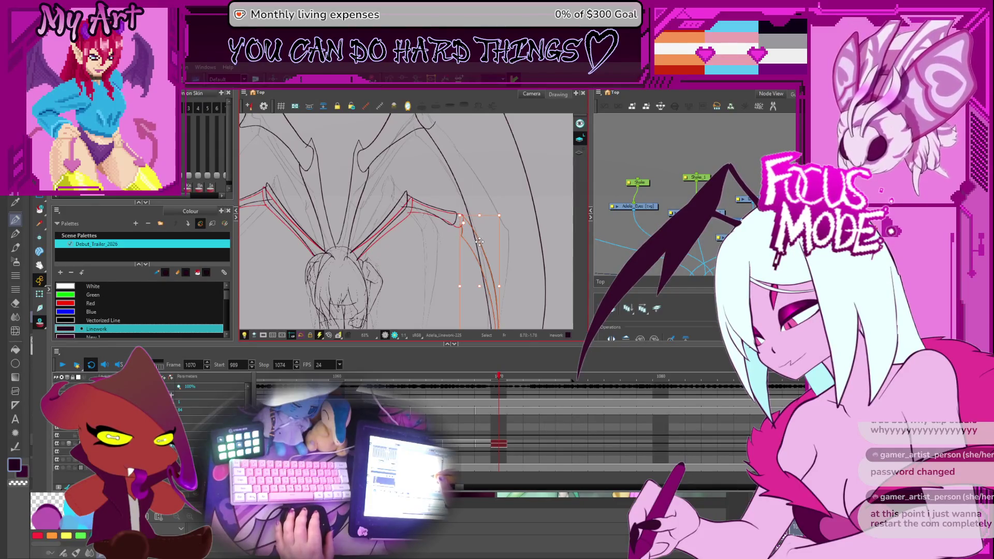
left_click(476, 241)
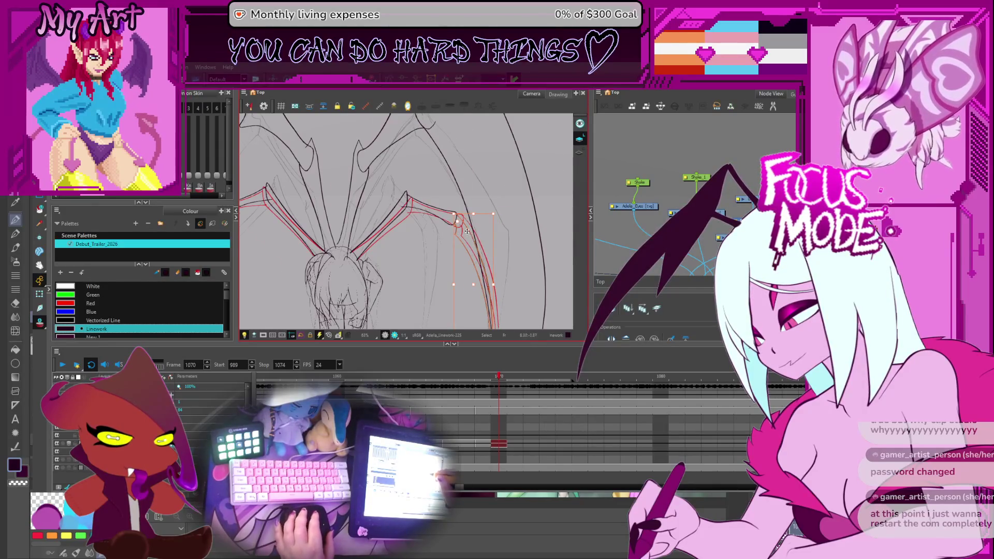
scroll(466, 233, "up", 2)
Move down the long wing finger and select its red stroke
left_click_drag(467, 232, 472, 291)
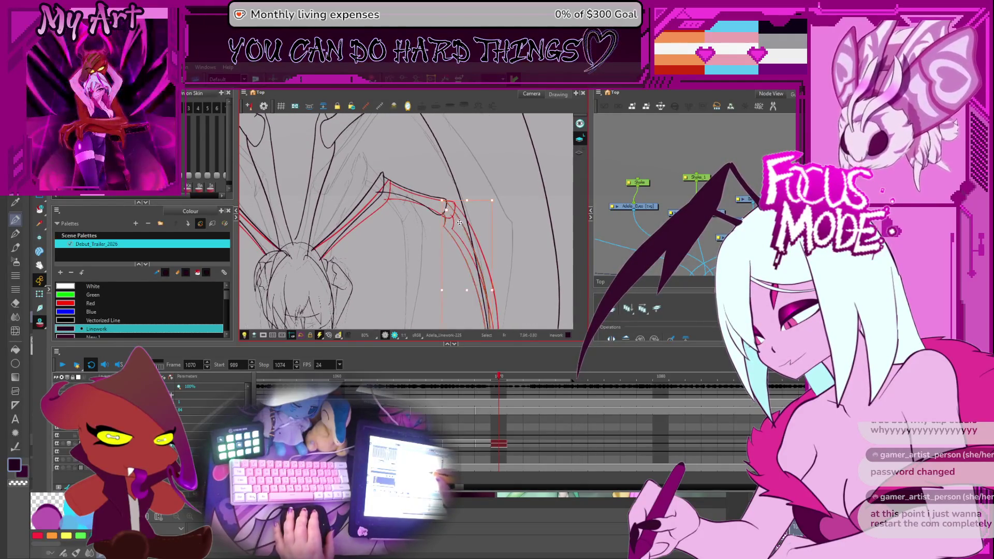
left_click_drag(463, 271, 469, 241)
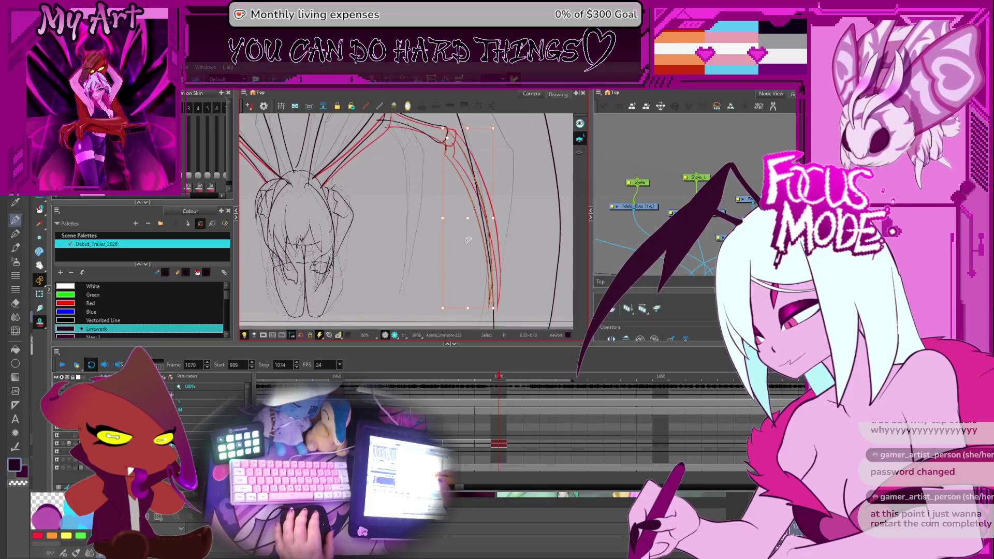
left_click(489, 315)
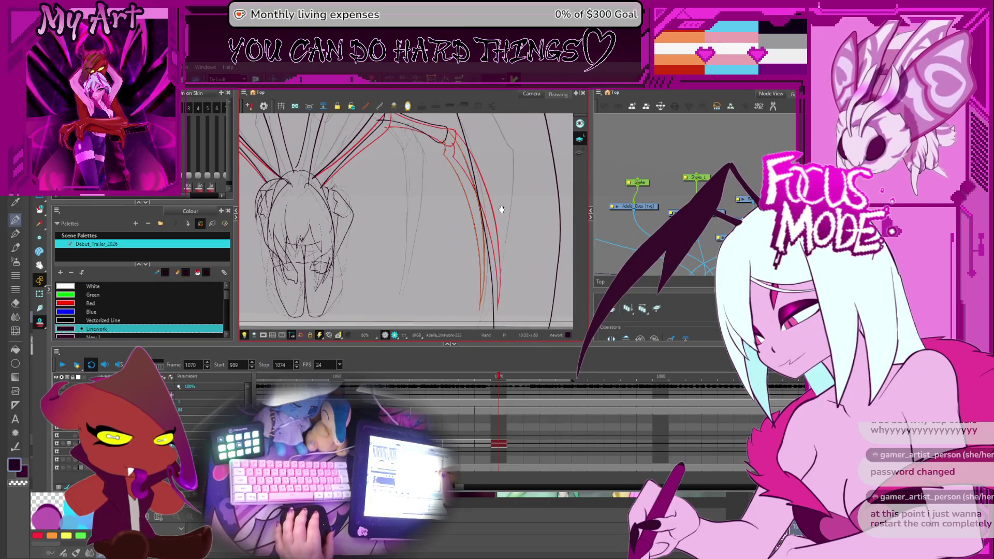
scroll(502, 209, "down", 3)
scroll(482, 233, "down", 2)
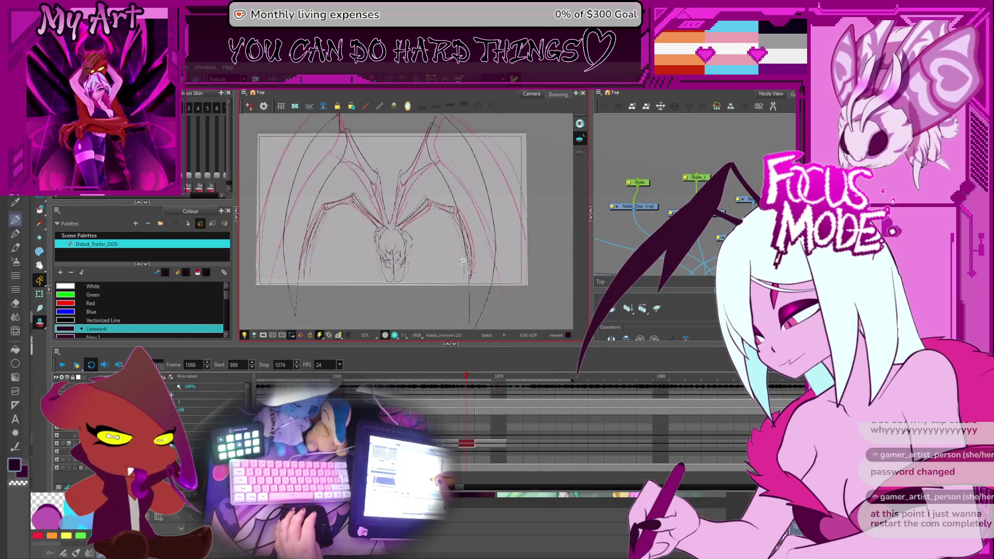
Flip back and forth through the wing frames to compare them, landing on frame 1069
key("period")
key("comma")
key("period")
key("period")
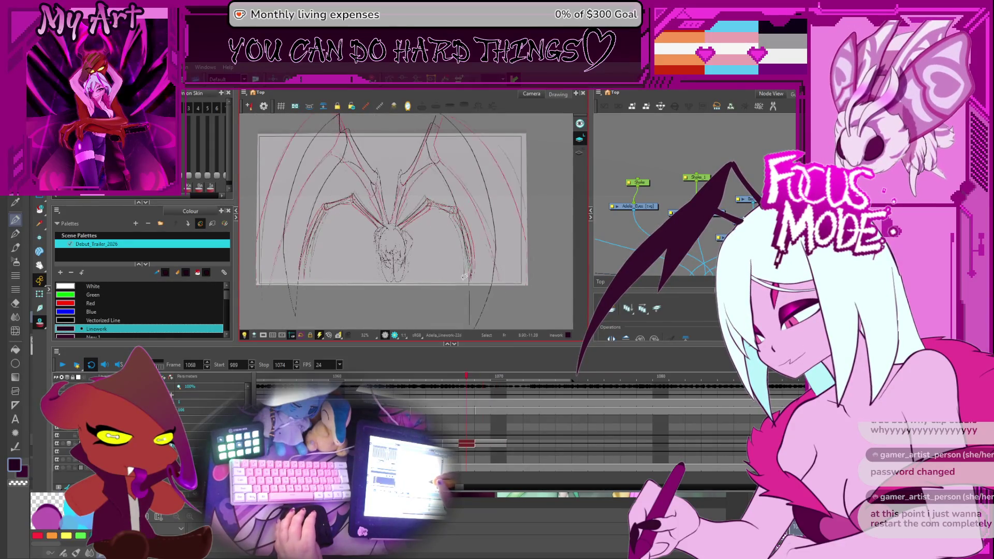
key("period")
key("comma")
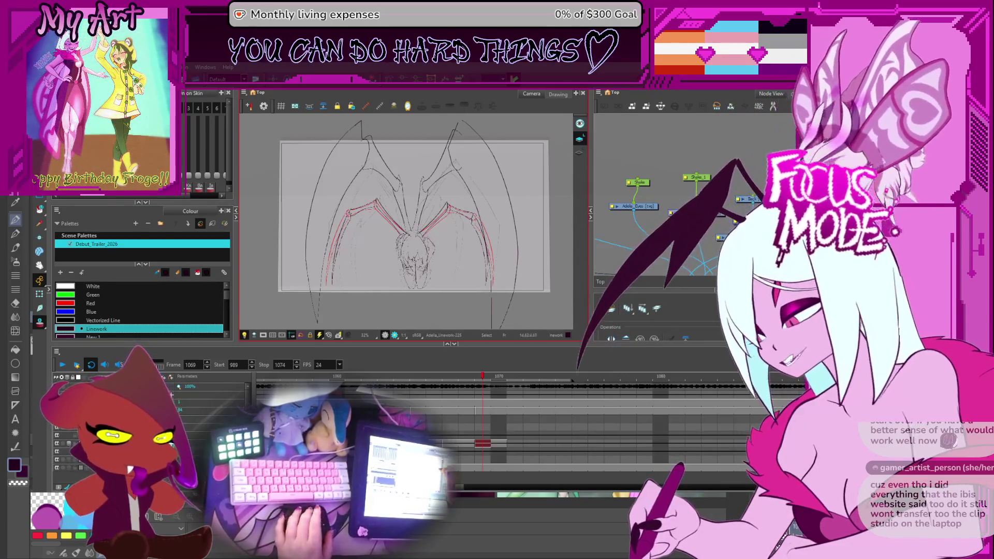
scroll(357, 182, "up", 2)
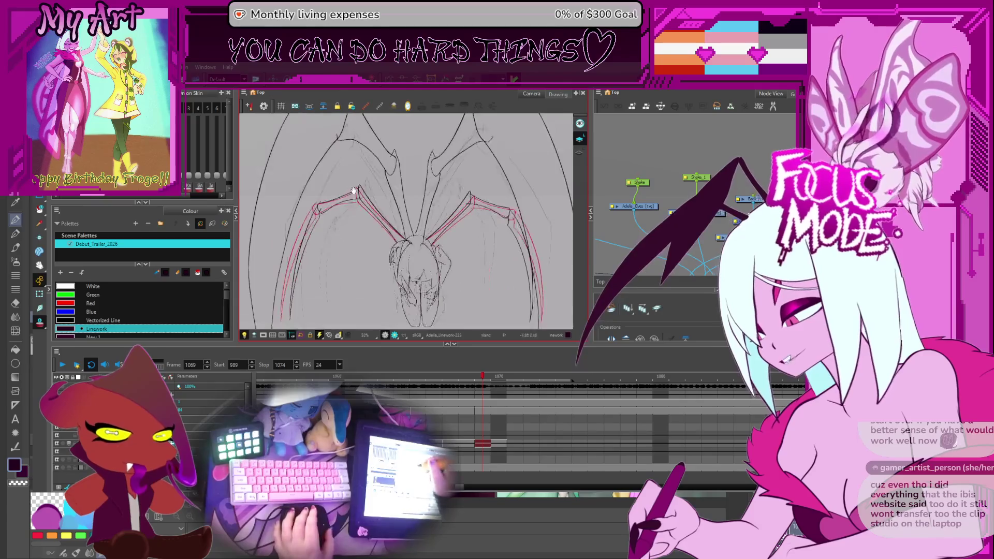
Select and deselect the left wing strokes, panning up toward the upper wings
left_click(349, 171)
scroll(350, 172, "down", 1)
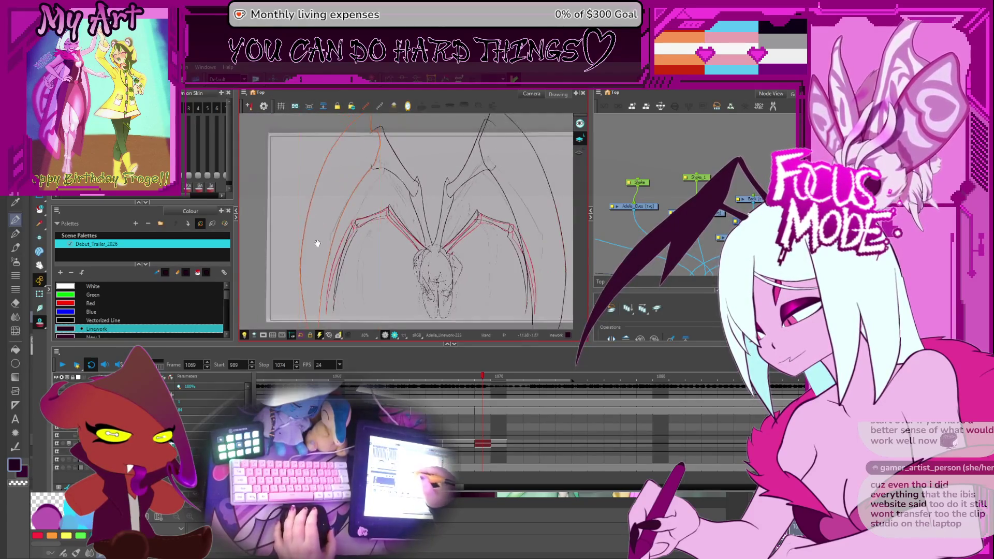
scroll(424, 203, "down", 2)
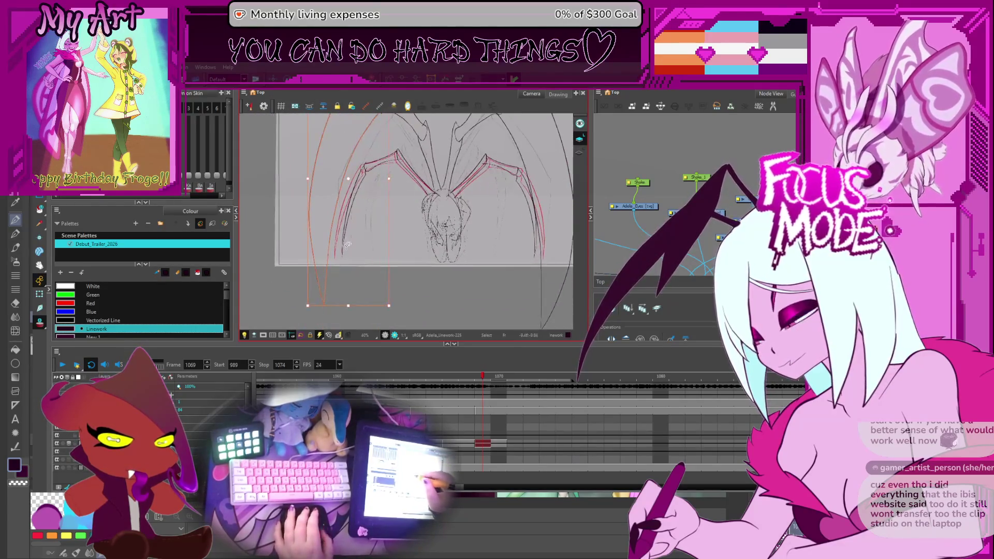
left_click_drag(364, 203, 370, 224)
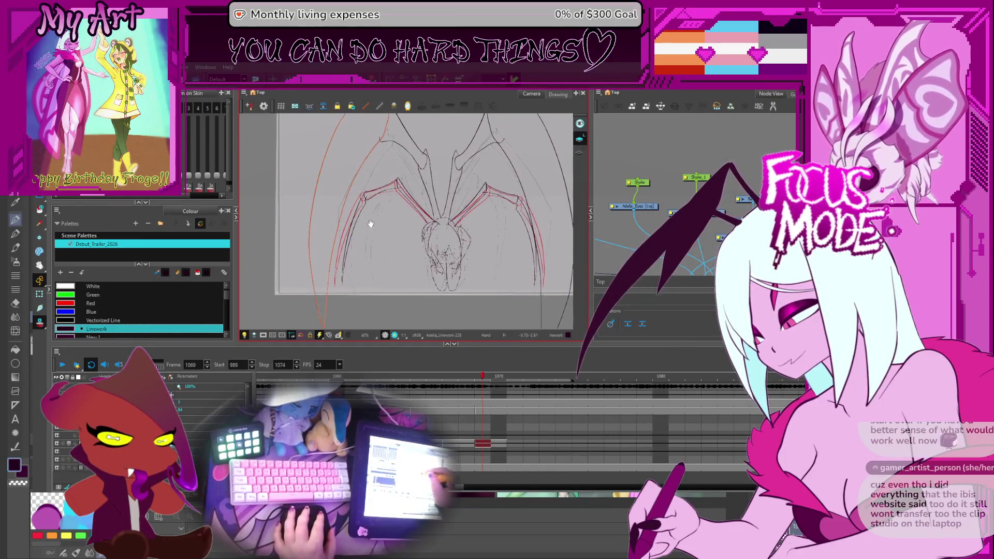
key("Escape")
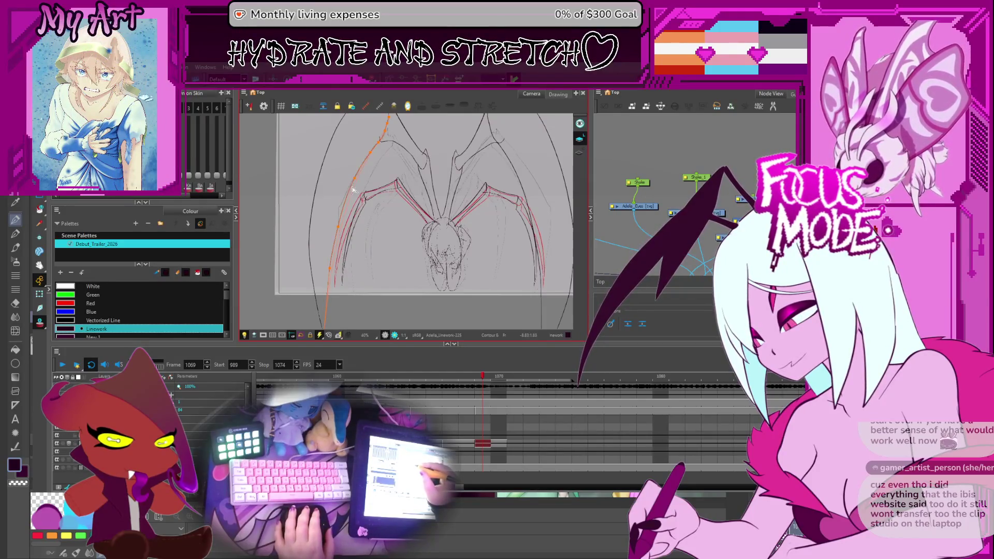
scroll(355, 189, "down", 2)
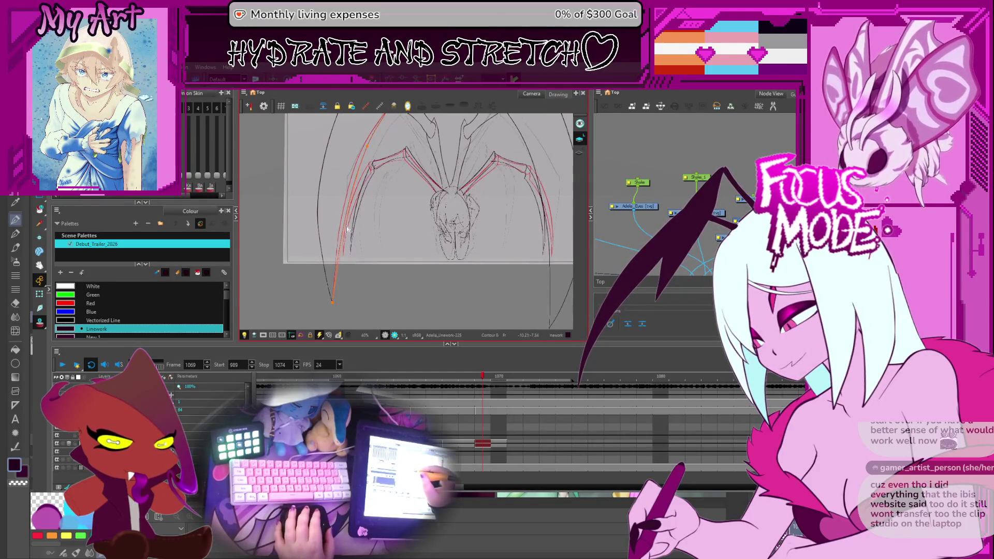
scroll(349, 228, "up", 3)
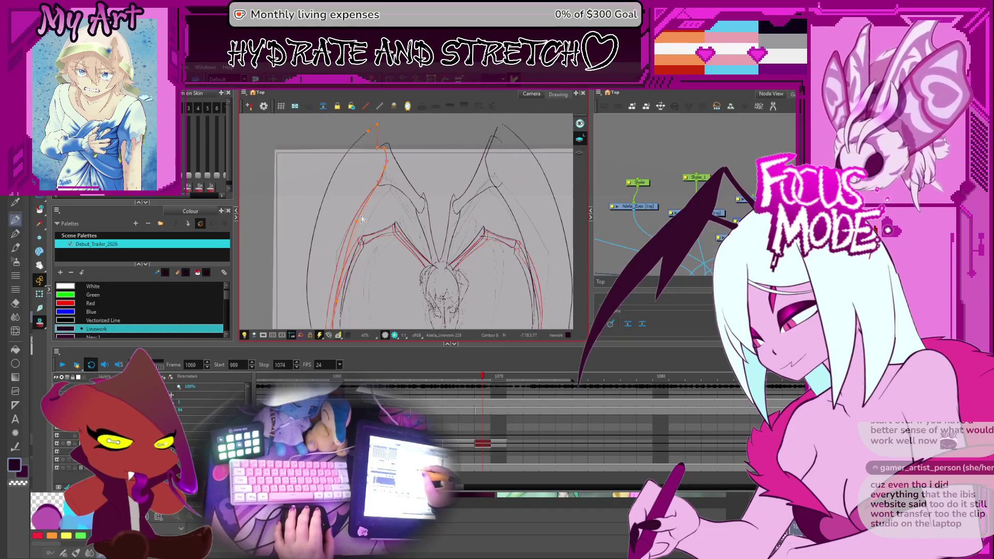
key("Escape")
left_click_drag(363, 257, 363, 223)
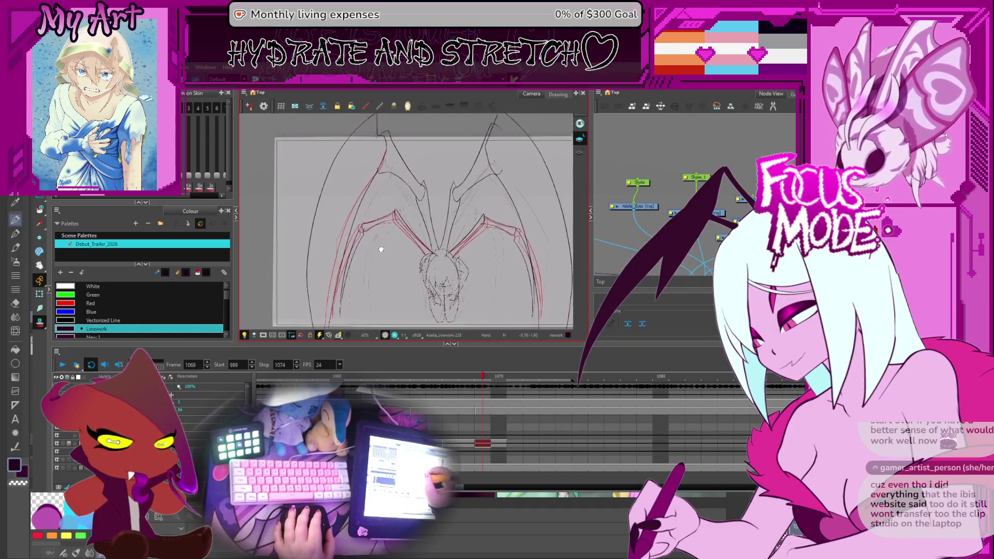
Reshape the left wing's outer stroke so it runs along the wing edge
left_click(379, 194)
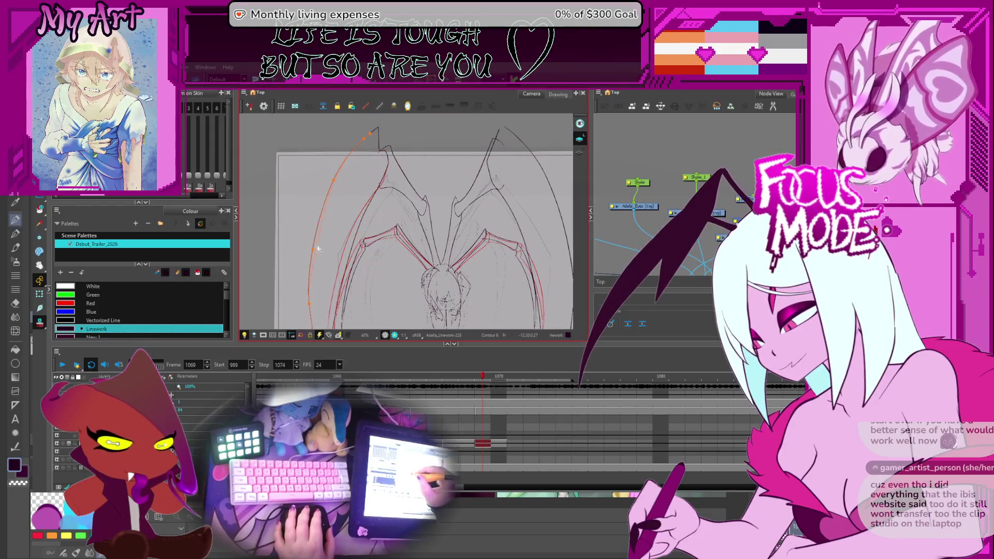
scroll(321, 249, "down", 2)
left_click_drag(324, 233, 326, 273)
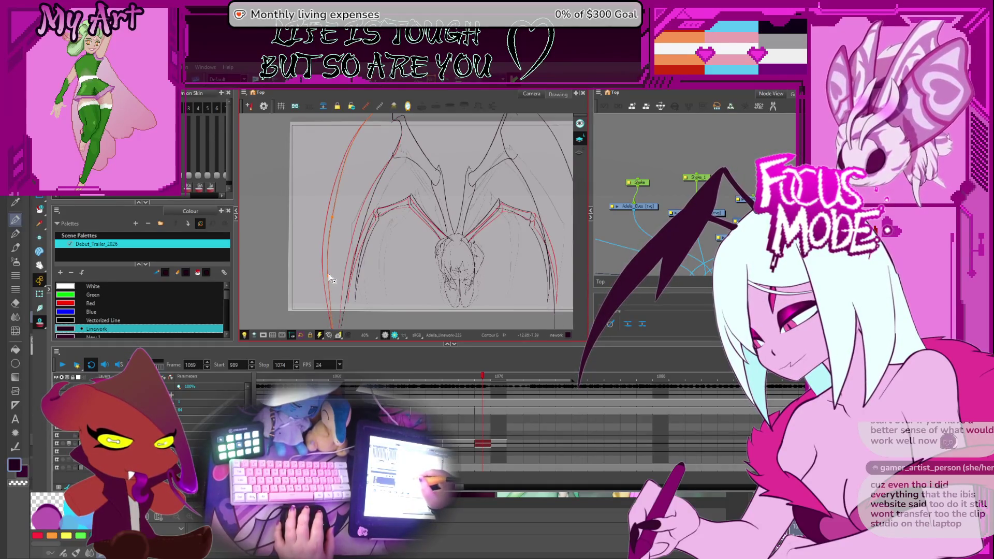
scroll(333, 233, "up", 2)
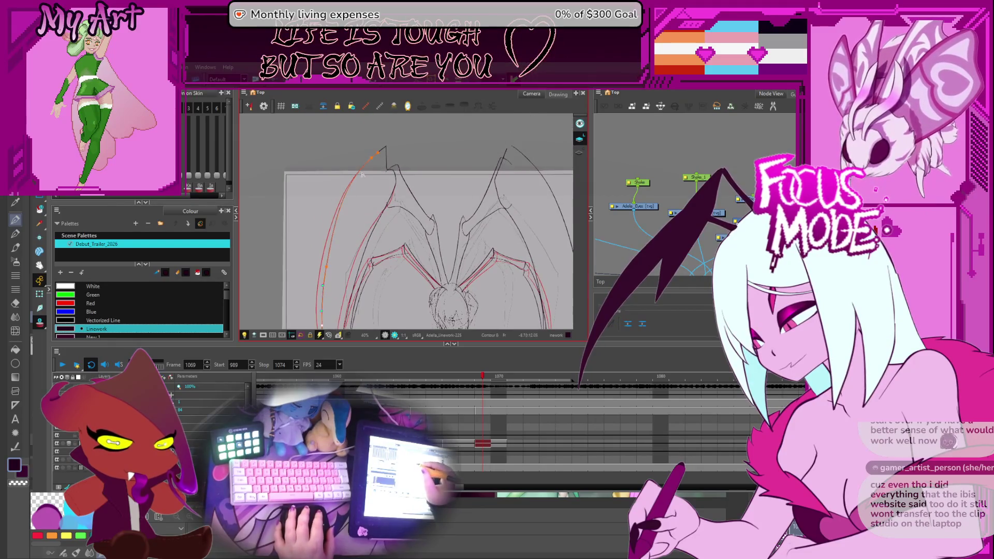
left_click_drag(373, 167, 370, 174)
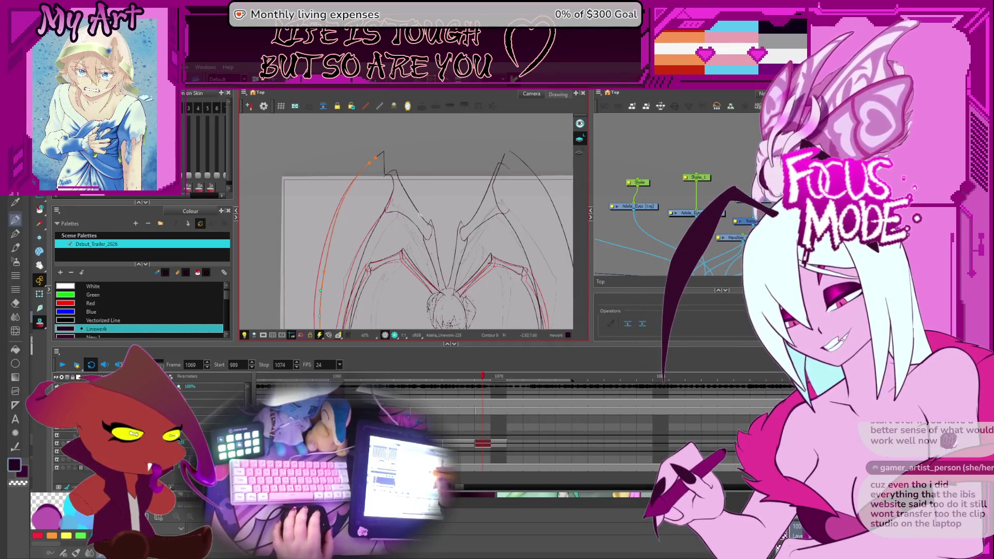
scroll(384, 208, "up", 1)
scroll(398, 196, "up", 1)
scroll(398, 196, "up", 2)
scroll(420, 218, "up", 2)
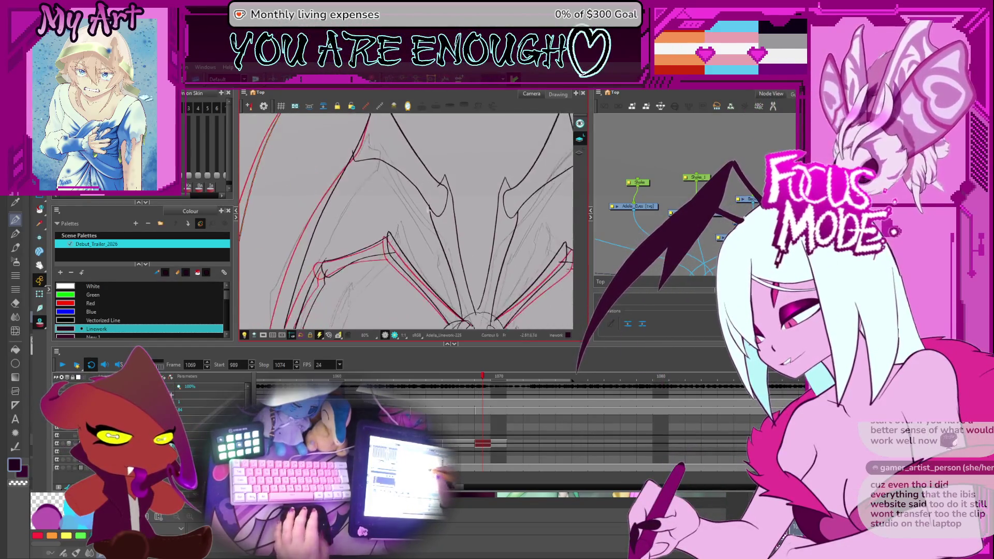
scroll(429, 225, "down", 1)
scroll(426, 247, "down", 1)
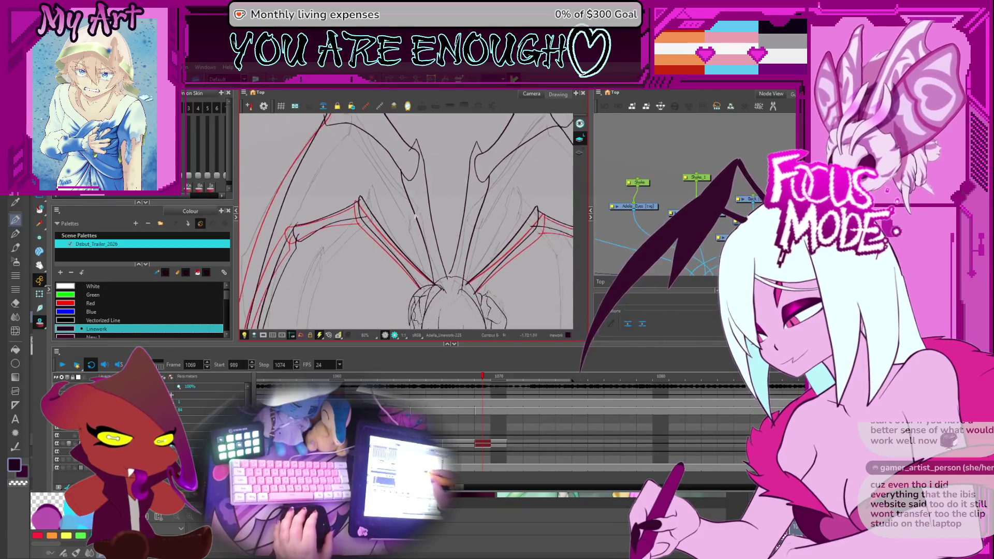
On frame 1069, adjust the stroke along the leg line and deselect it
key("period")
key("period")
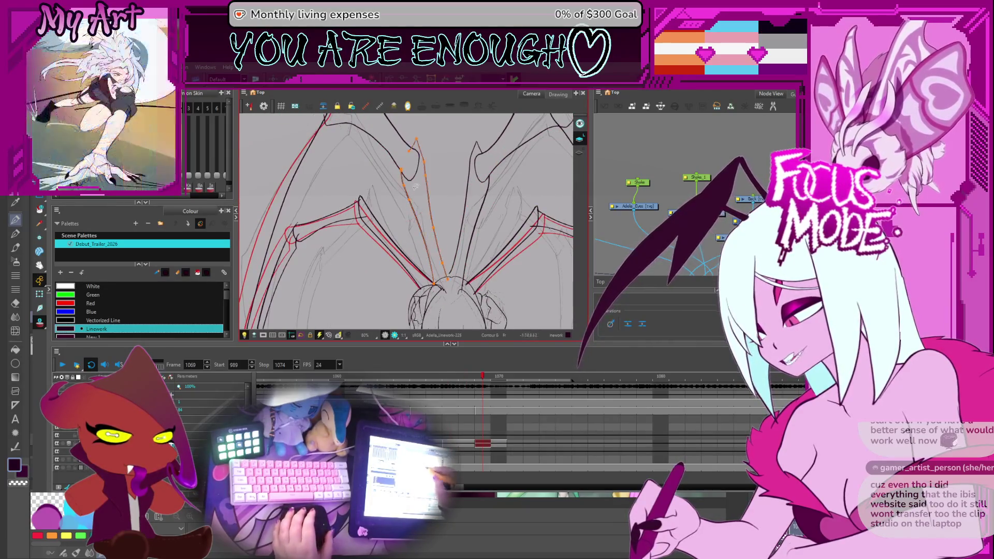
scroll(427, 210, "down", 1)
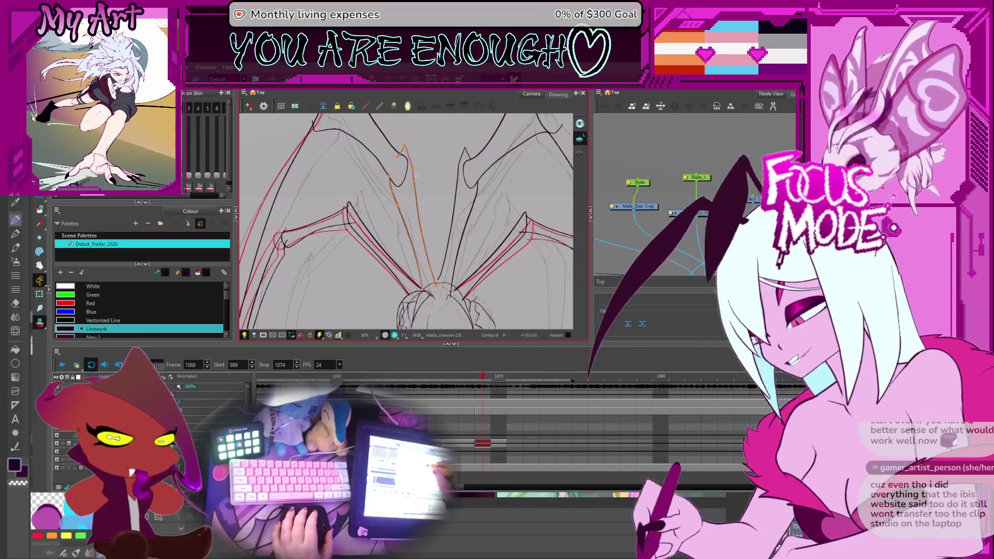
left_click_drag(427, 194, 414, 219)
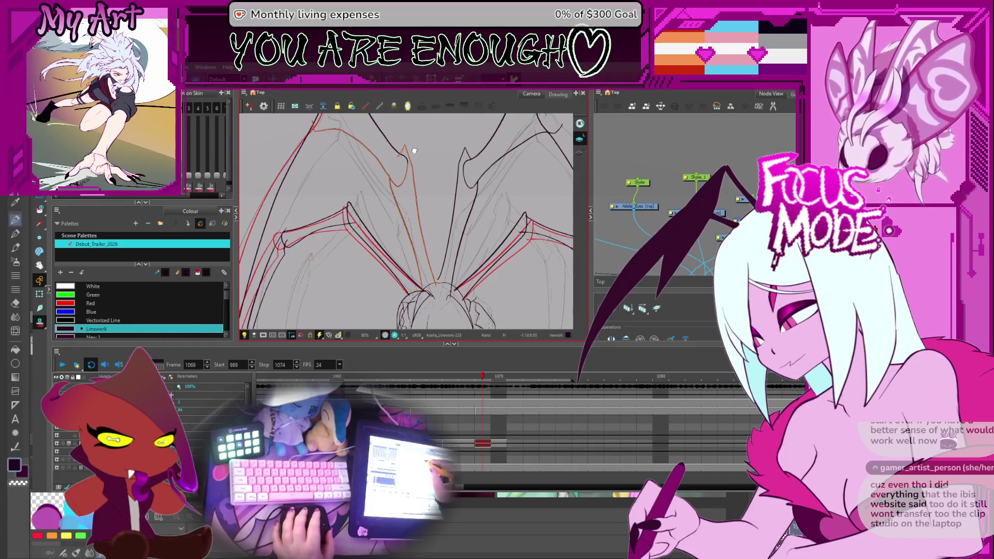
left_click_drag(414, 149, 404, 231)
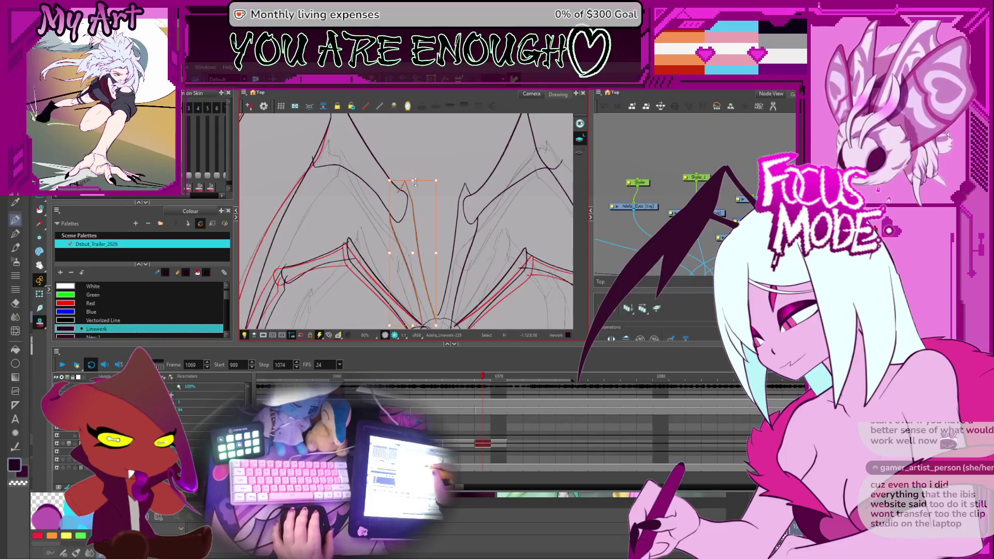
left_click(392, 247)
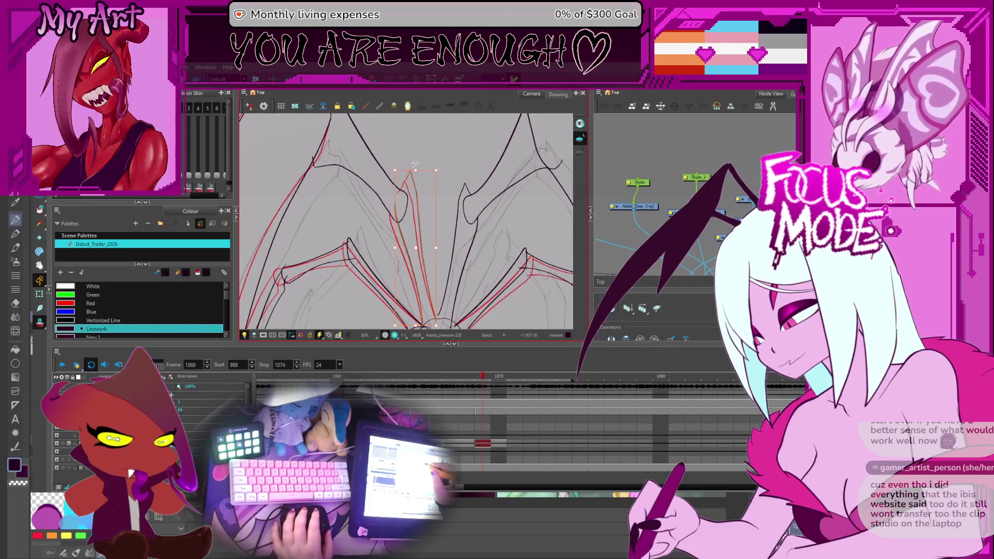
scroll(415, 164, "up", 1)
scroll(416, 164, "up", 1)
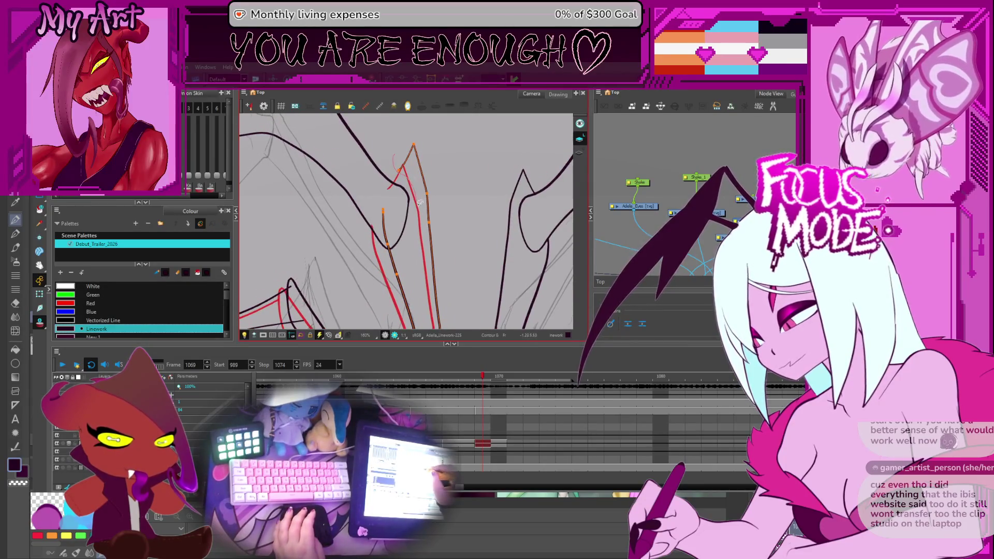
Move the inner wing stroke into alignment and reshape the neighbouring red stroke to the black line
left_click(393, 228)
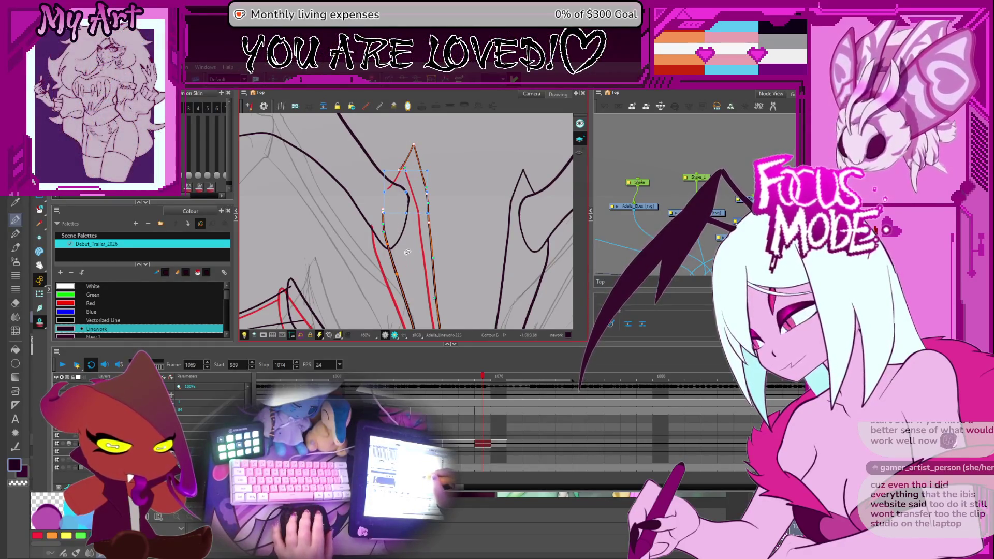
scroll(407, 264, "down", 1)
scroll(436, 214, "up", 1)
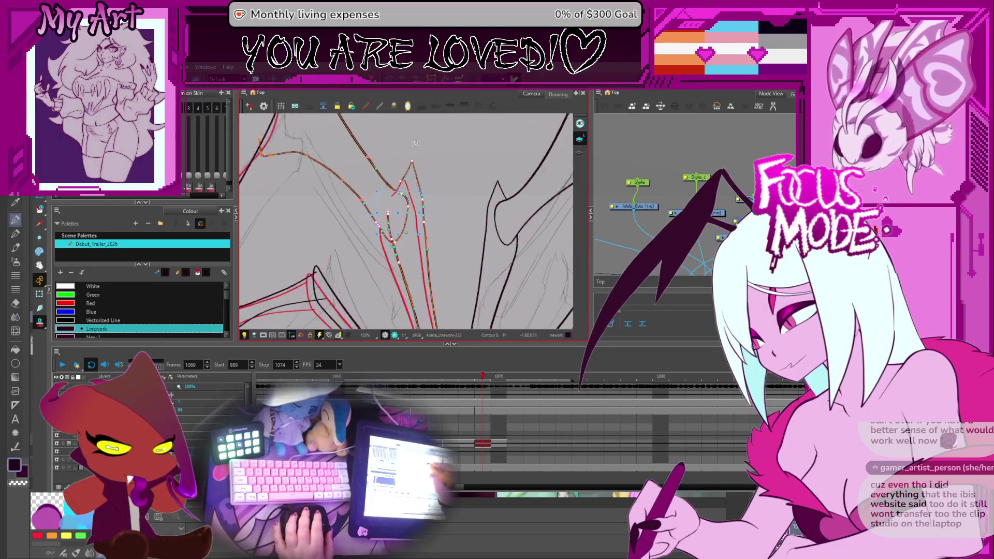
scroll(437, 213, "up", 1)
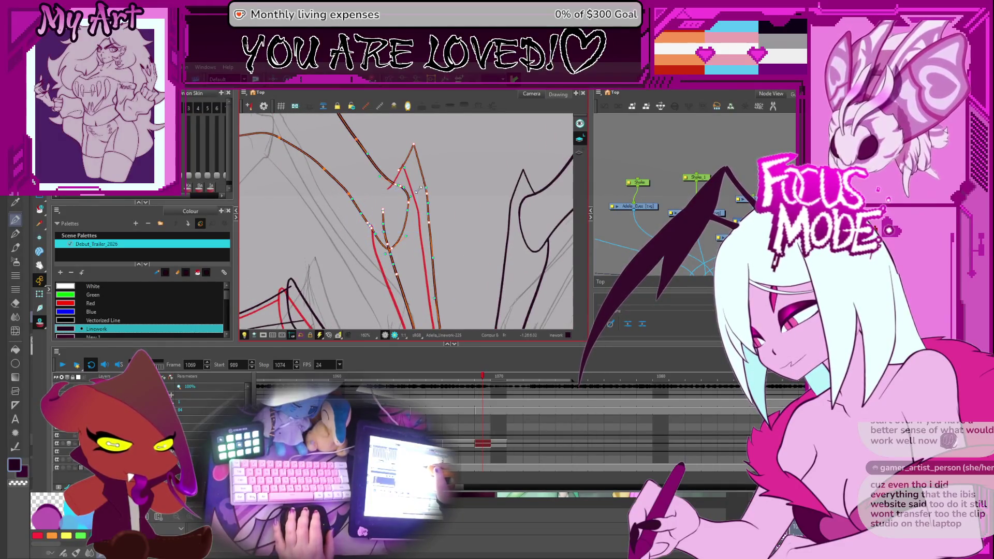
left_click_drag(418, 191, 424, 198)
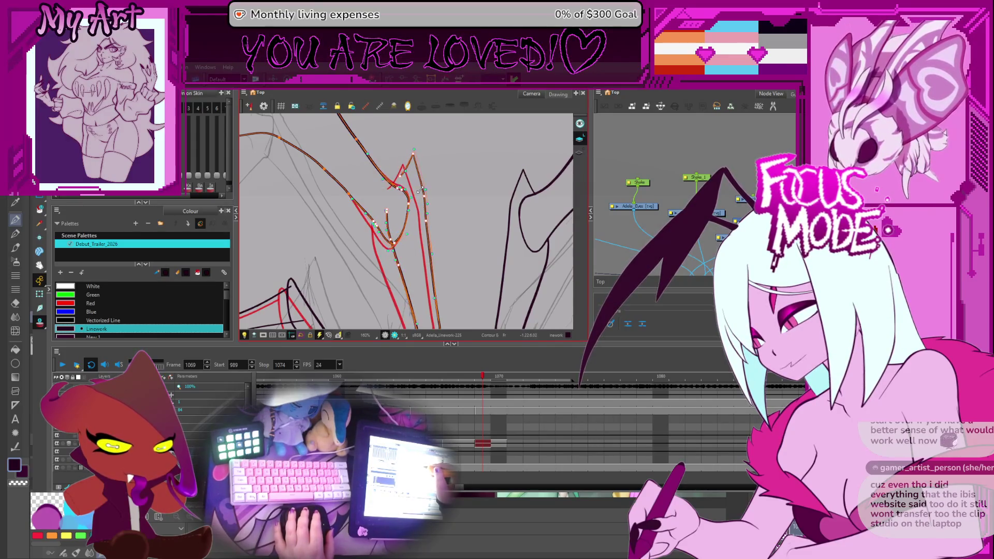
scroll(400, 225, "down", 2)
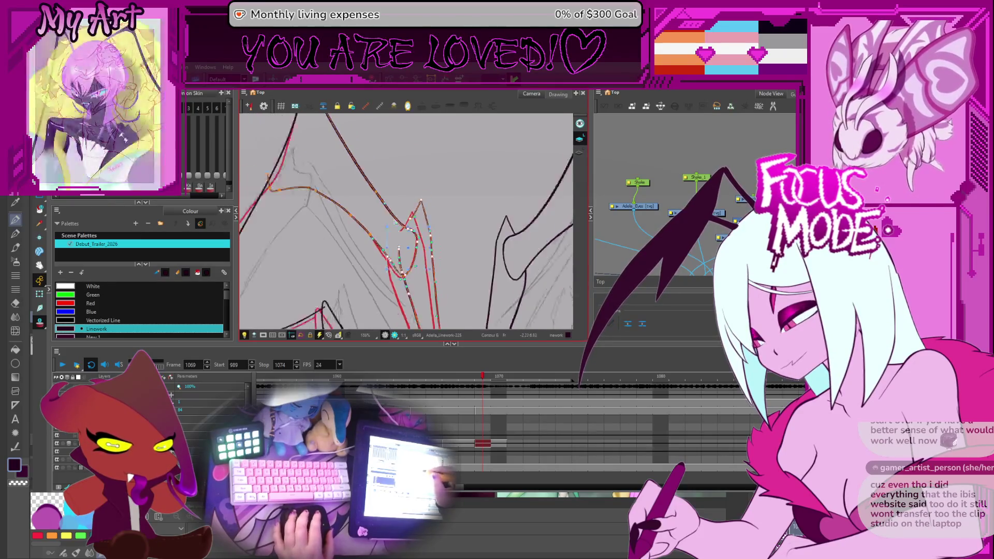
left_click(389, 225)
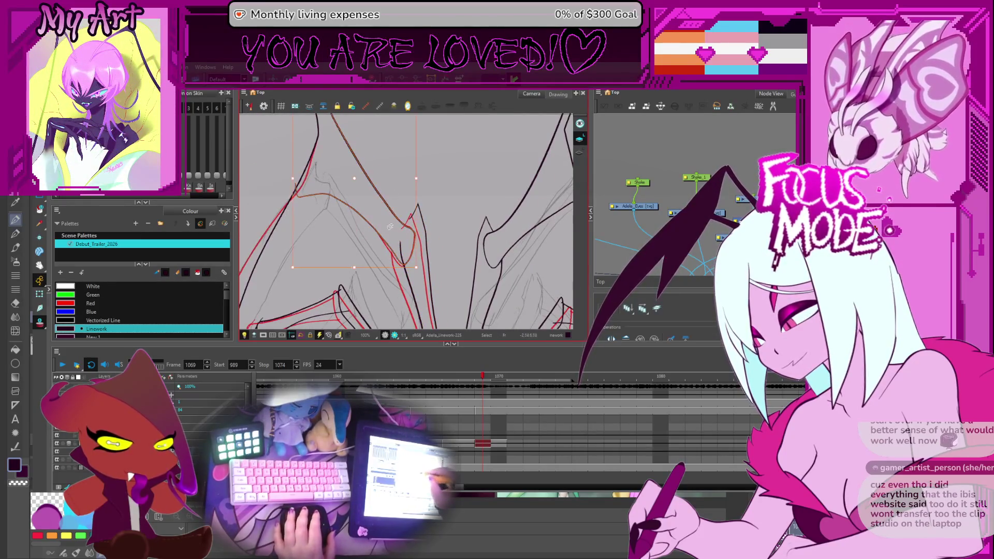
mouse_move(418, 233)
left_mouse_down()
mouse_move(397, 189)
mouse_move(371, 237)
mouse_move(382, 226)
left_mouse_up()
scroll(371, 237, "down", 2)
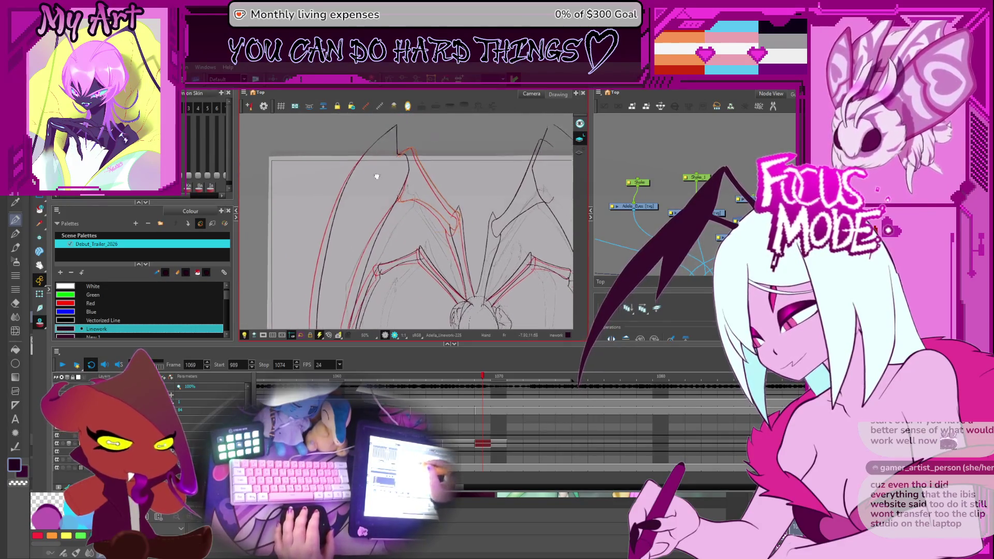
left_click_drag(370, 172, 375, 211)
scroll(391, 240, "up", 2)
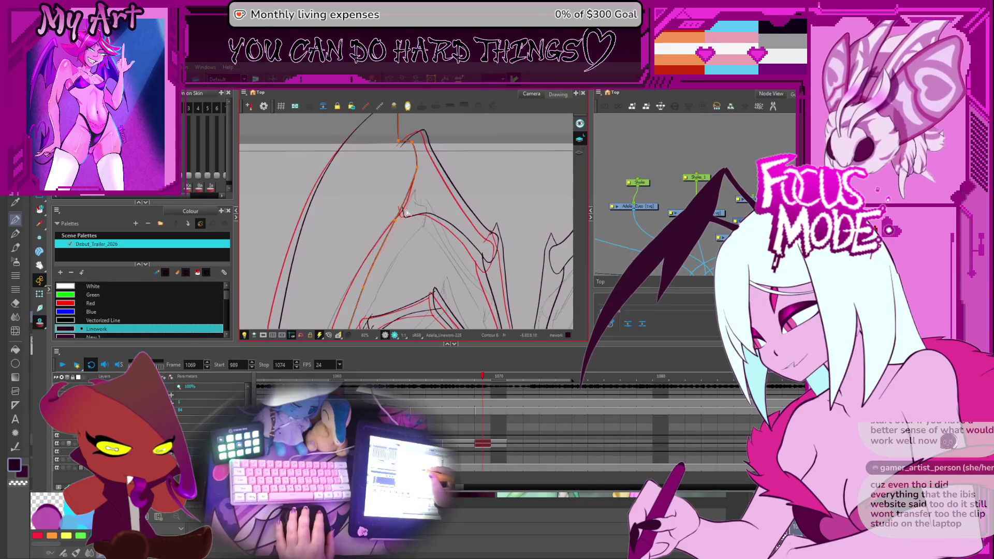
left_click(417, 173)
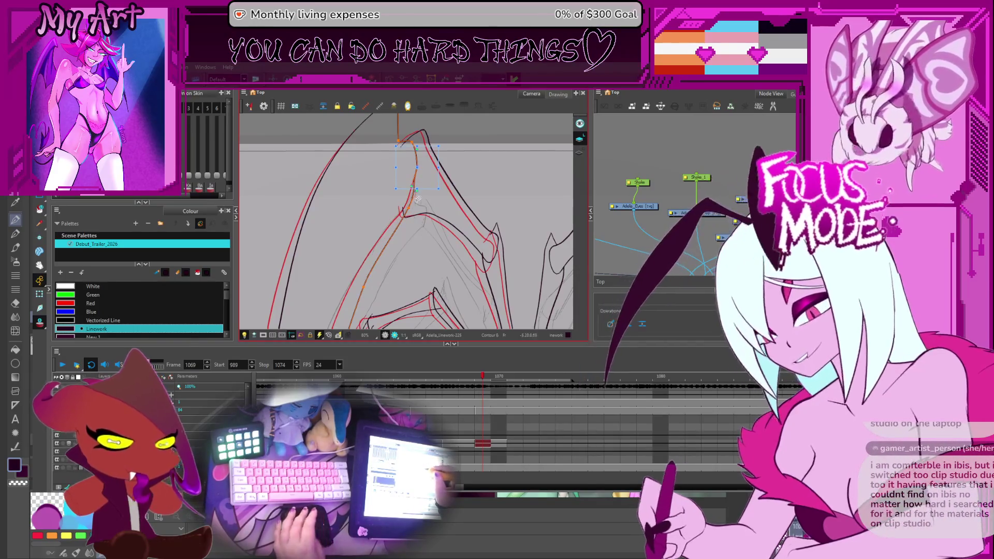
scroll(404, 225, "up", 2)
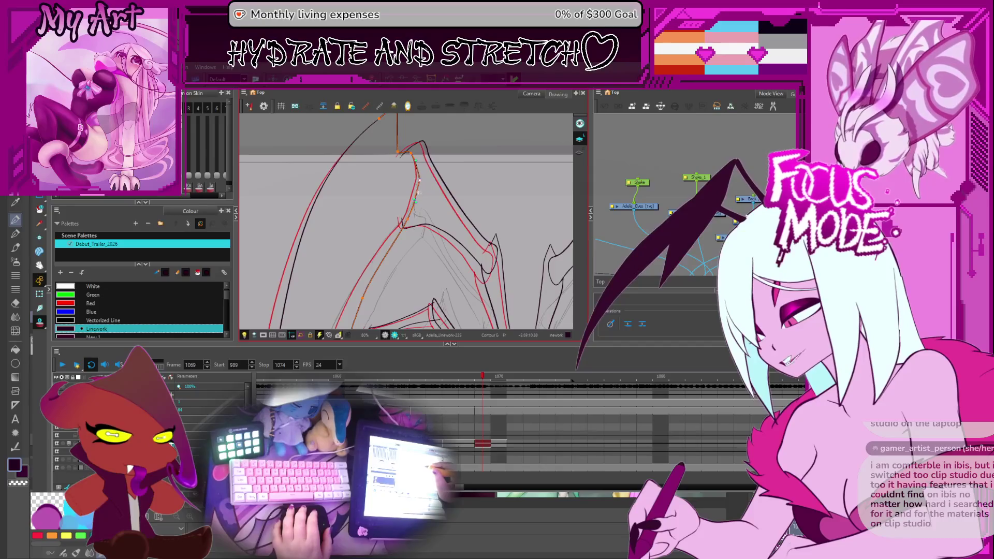
scroll(423, 160, "down", 2)
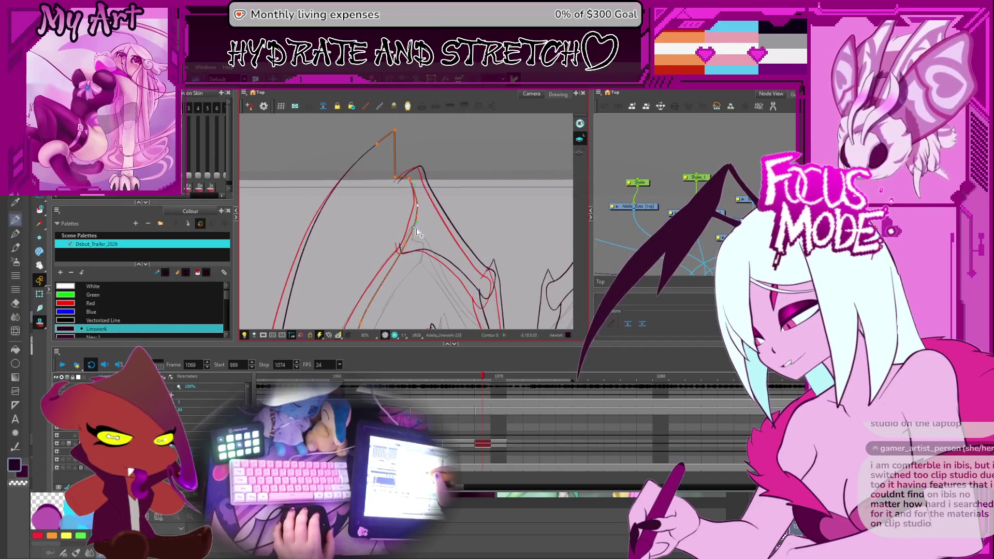
scroll(420, 211, "up", 3)
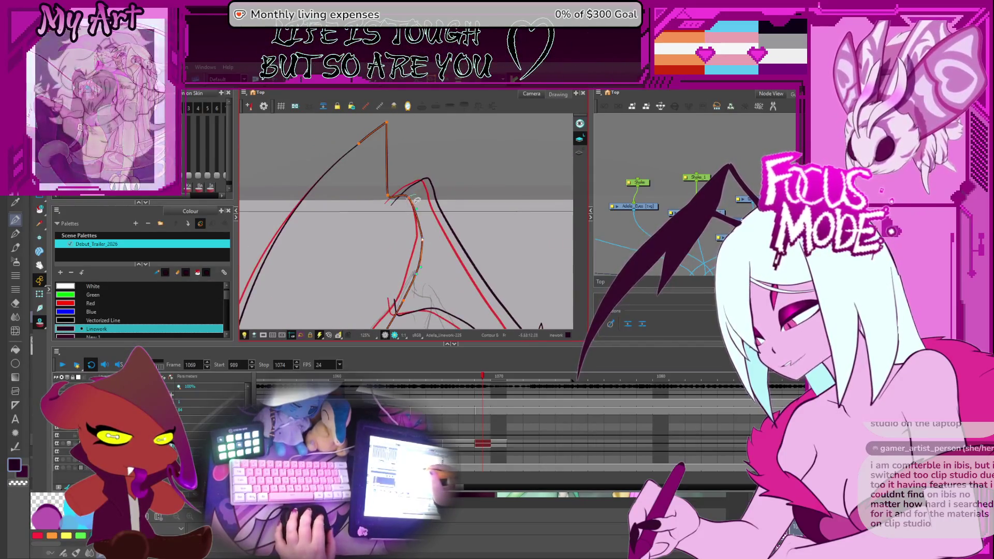
left_click(433, 184)
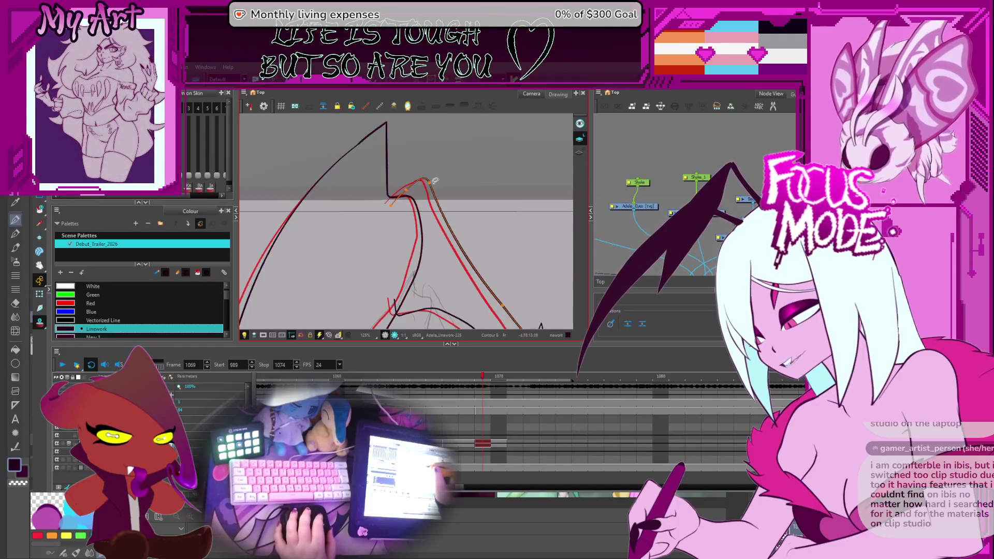
scroll(420, 178, "down", 1)
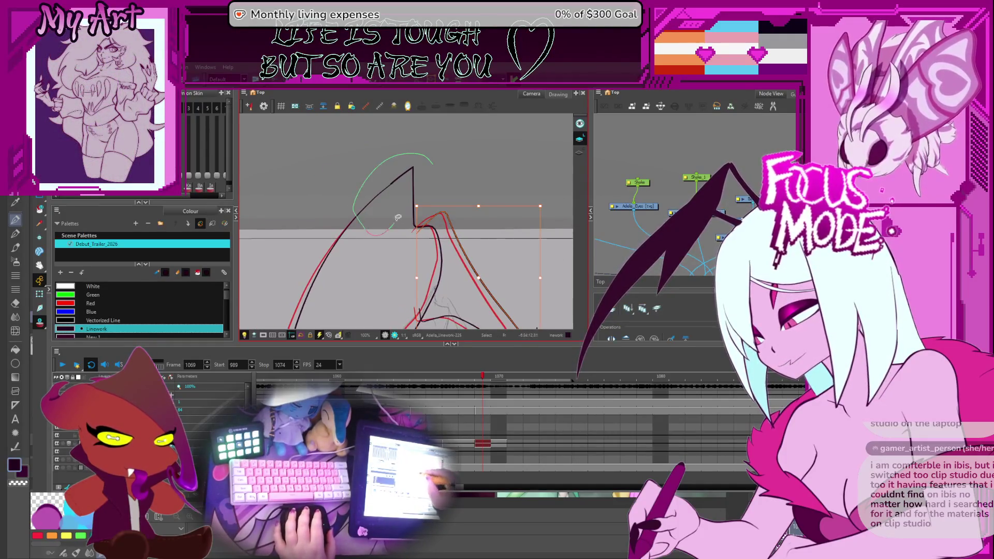
scroll(386, 228, "down", 2)
scroll(373, 257, "down", 2)
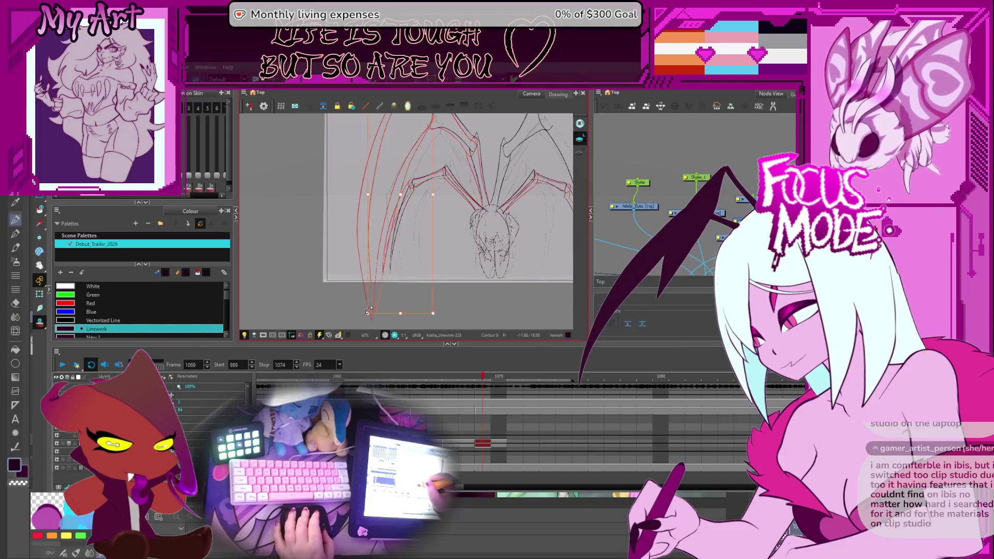
scroll(398, 259, "up", 2)
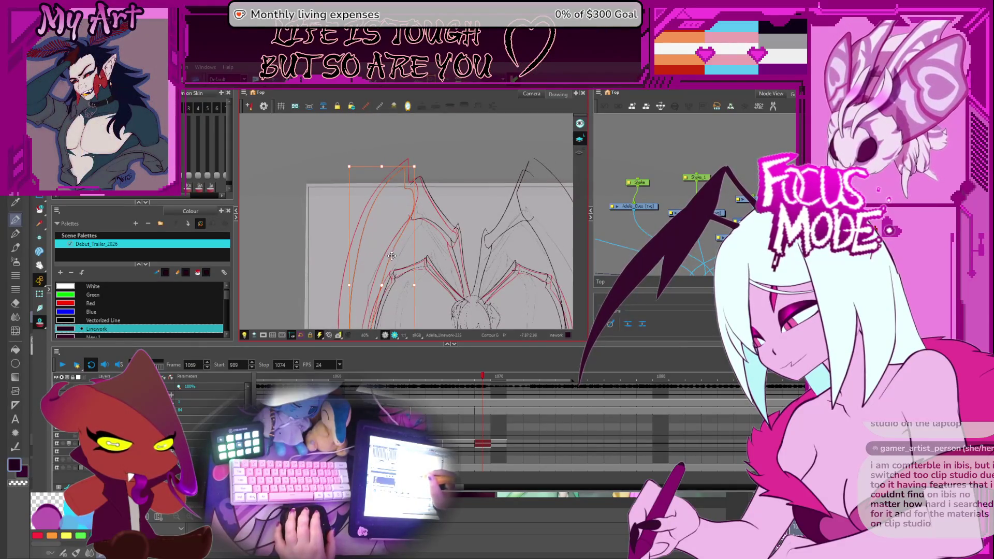
left_click_drag(399, 252, 426, 270)
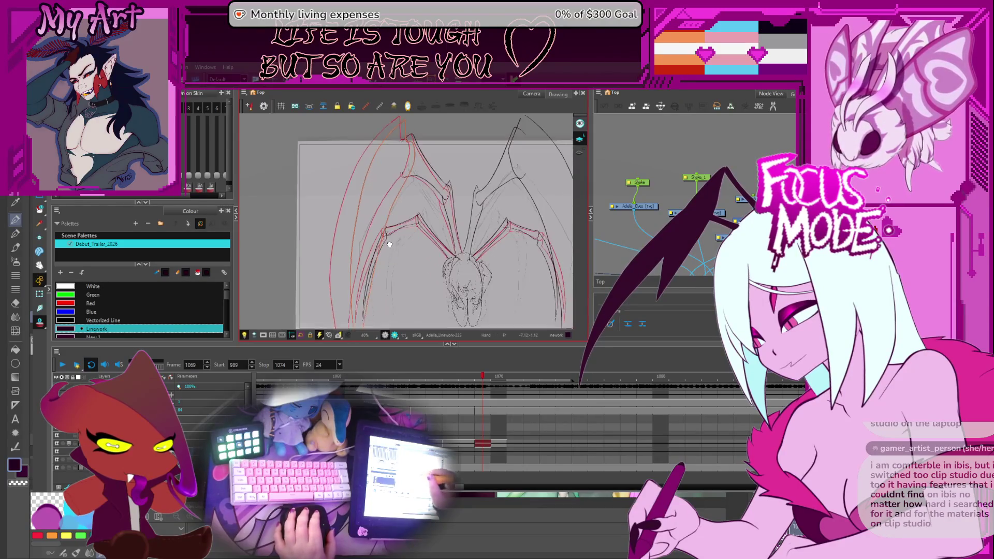
key("comma")
key("period")
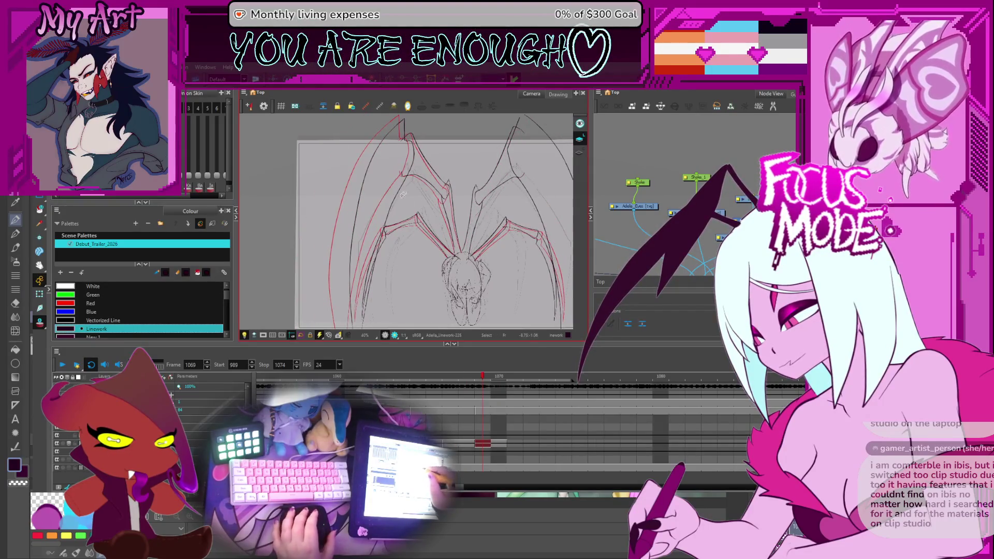
left_click_drag(404, 203, 397, 310)
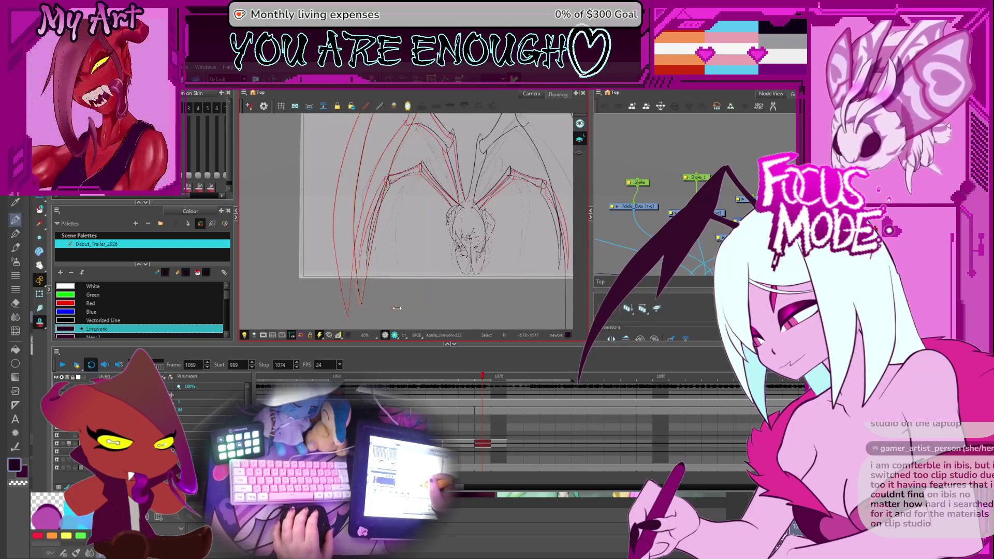
left_click(390, 309)
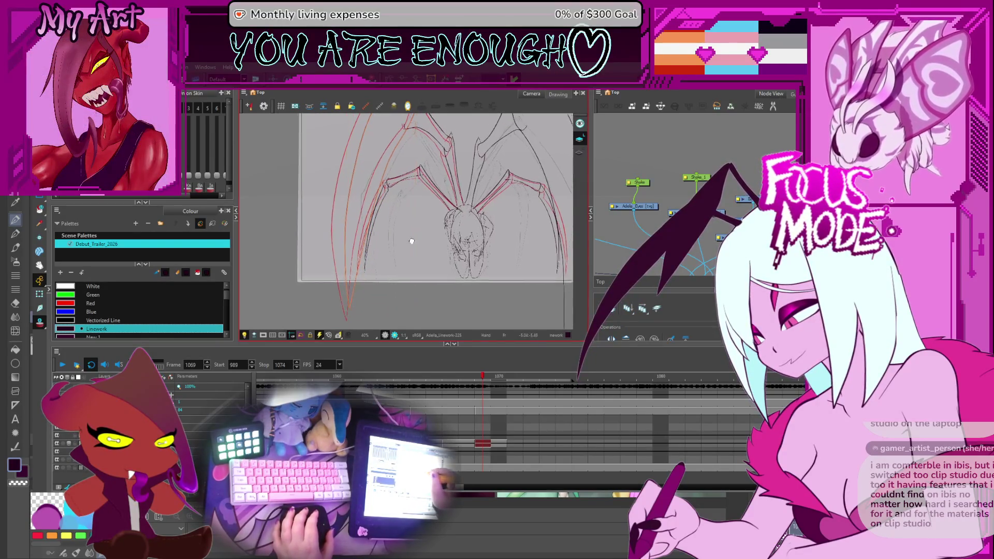
left_click_drag(412, 235, 413, 272)
key("comma")
key("comma")
key("period")
key("period")
key("comma")
key("period")
key("comma")
key("period")
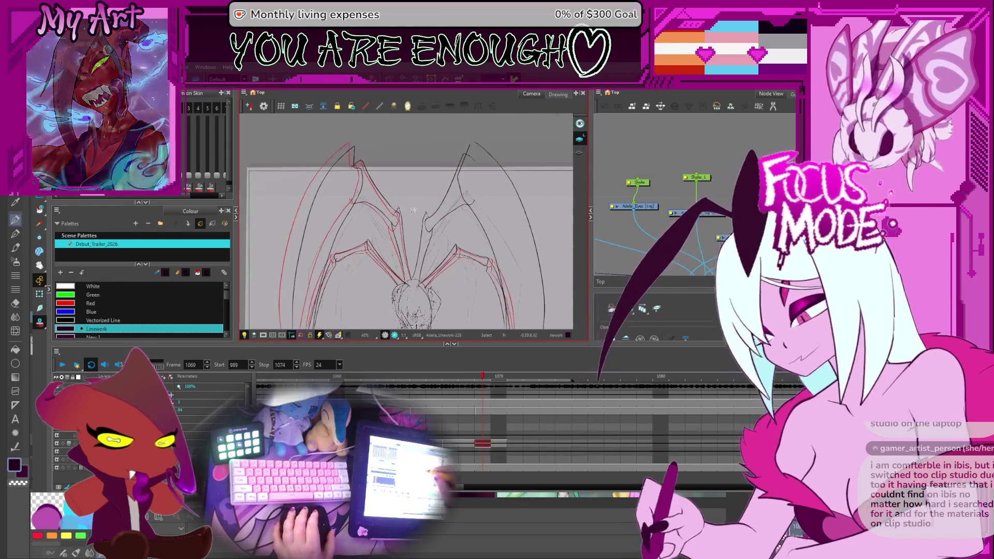
scroll(409, 262, "up", 2)
mouse_move(409, 262)
left_mouse_down()
mouse_move(429, 224)
mouse_move(415, 233)
left_mouse_up()
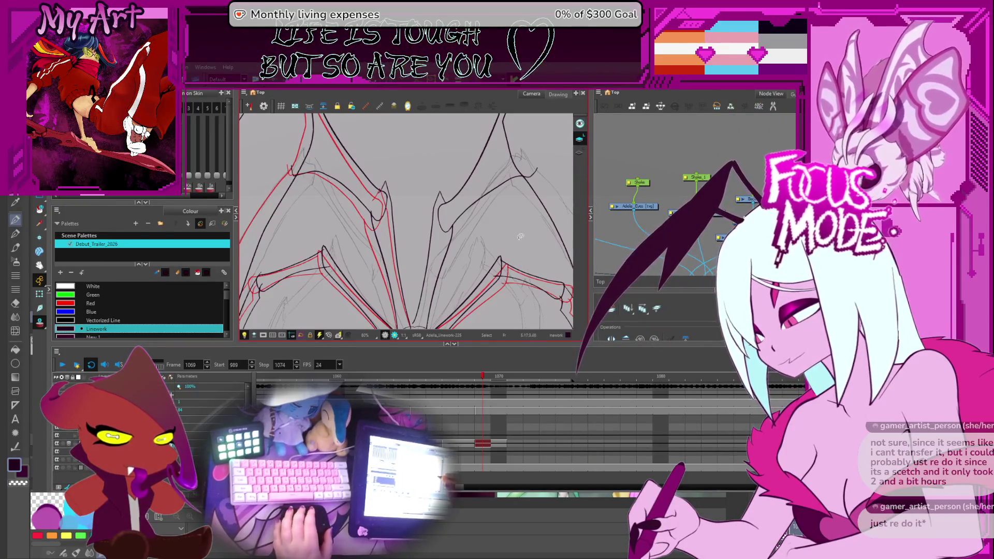
Zoom out twice so the whole figure and both wings are in view
left_click_drag(505, 237, 487, 257)
key("1")
key("1")
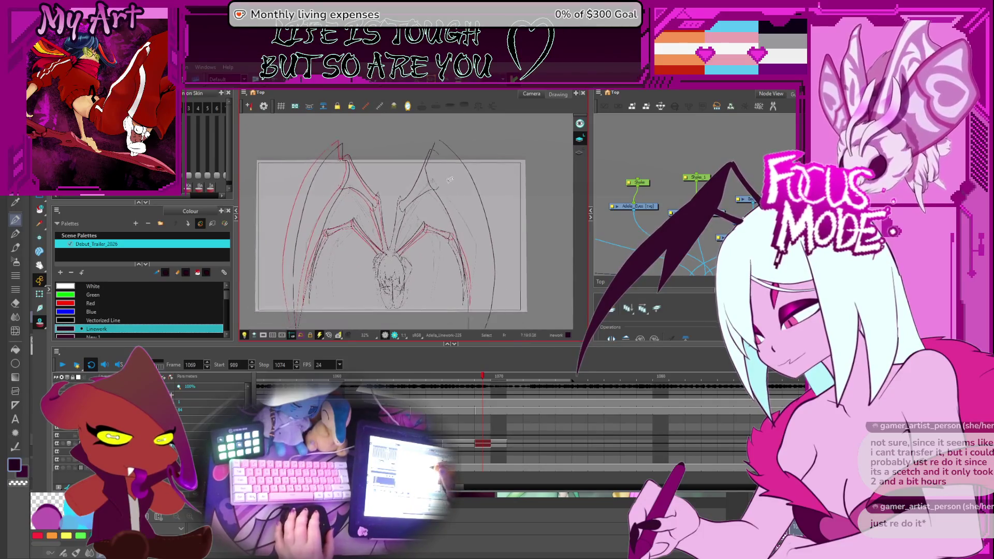
mouse_move(458, 230)
left_mouse_down()
mouse_move(494, 222)
mouse_move(497, 244)
left_mouse_up()
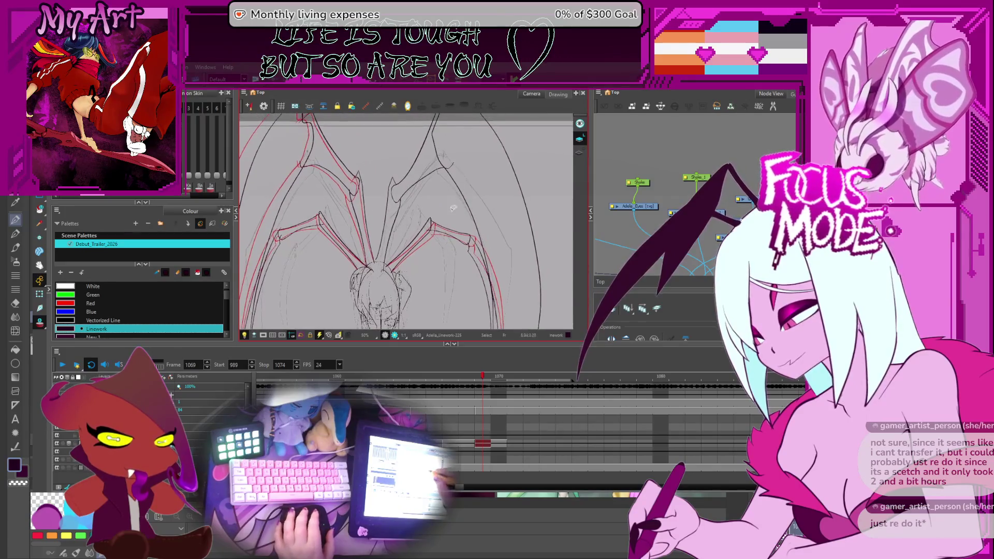
left_click(470, 160)
key("1")
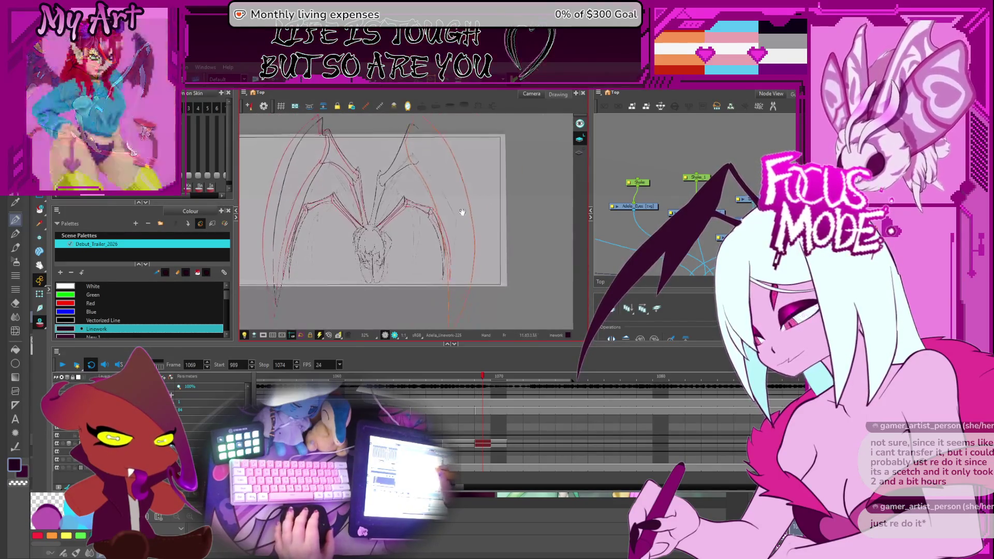
left_click_drag(435, 234, 410, 289)
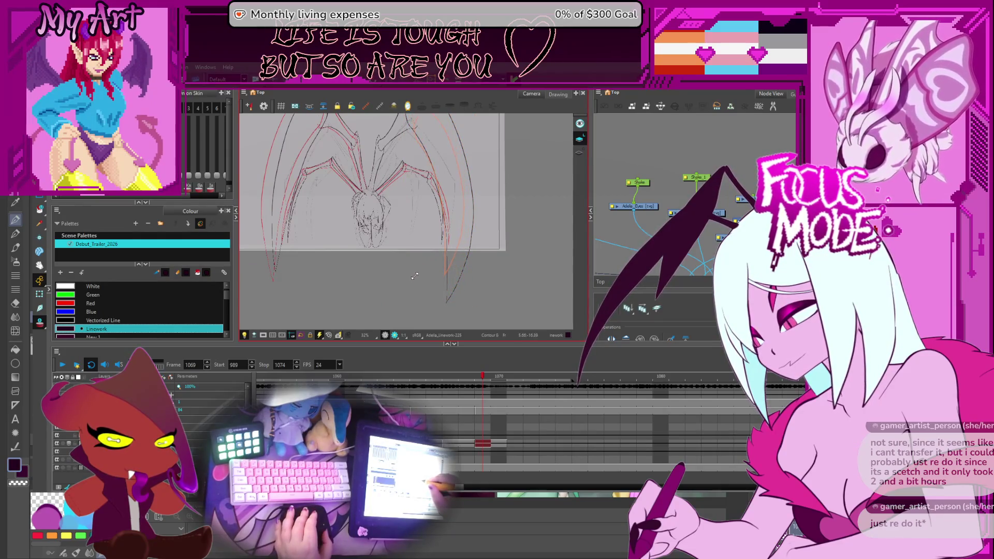
Select the right wing strokes, shift them slightly right, then deselect and reselect them
left_click_drag(416, 277, 414, 319)
left_click(471, 207)
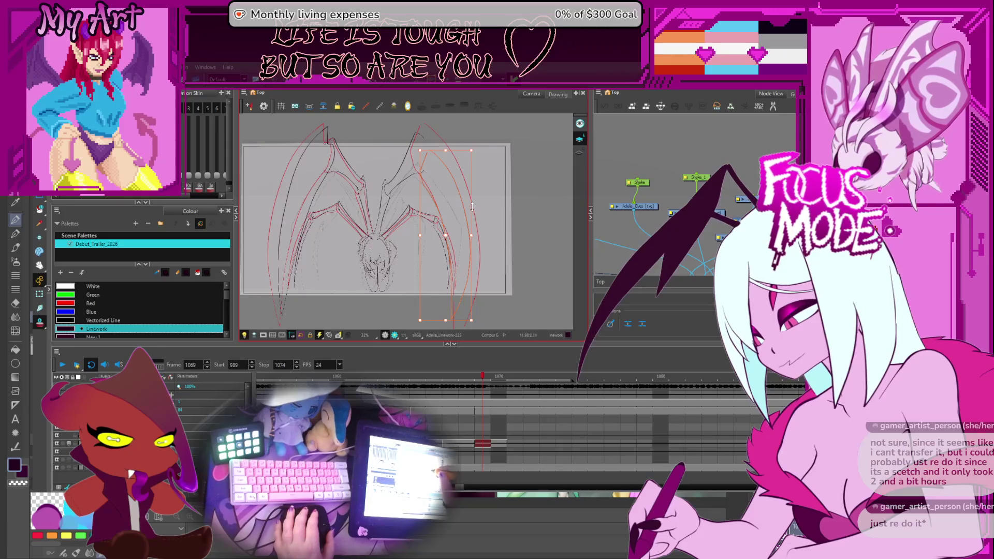
left_click_drag(466, 209, 472, 209)
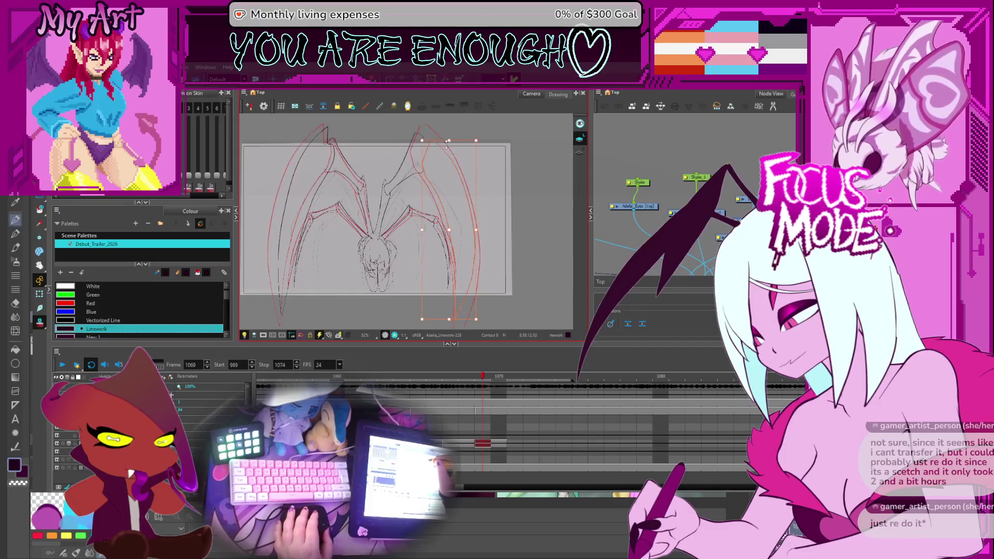
key("Escape")
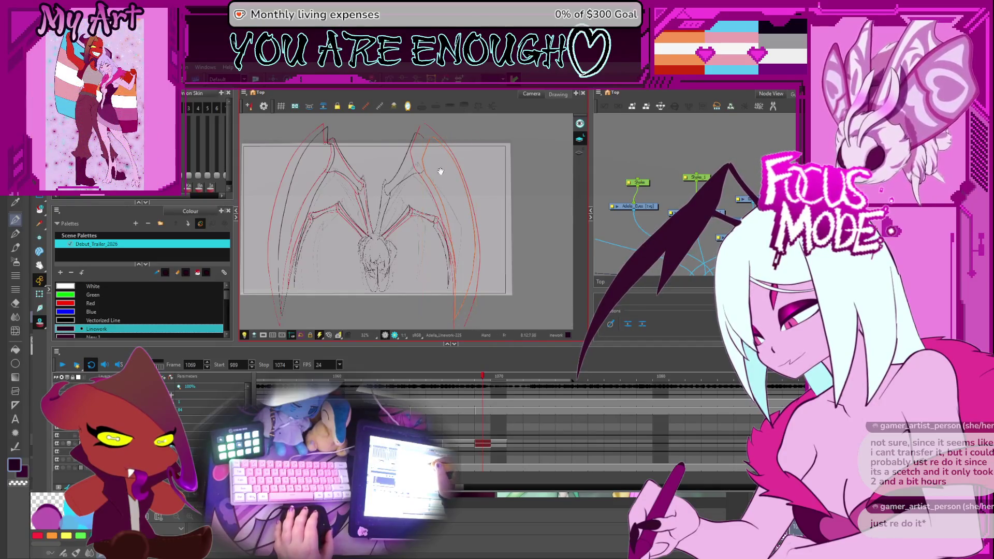
left_click_drag(441, 171, 443, 186)
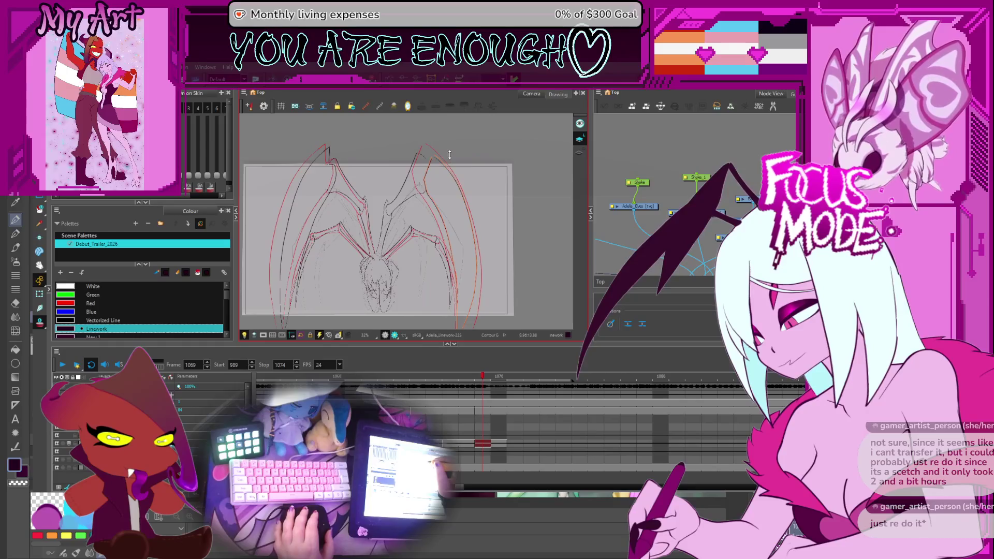
left_click(451, 238)
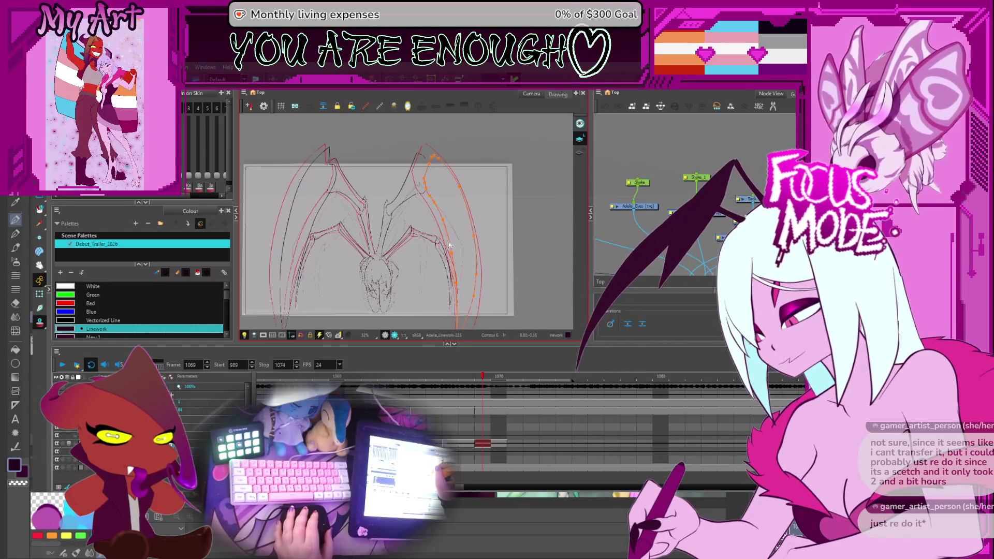
scroll(451, 241, "up", 2)
scroll(453, 221, "up", 2)
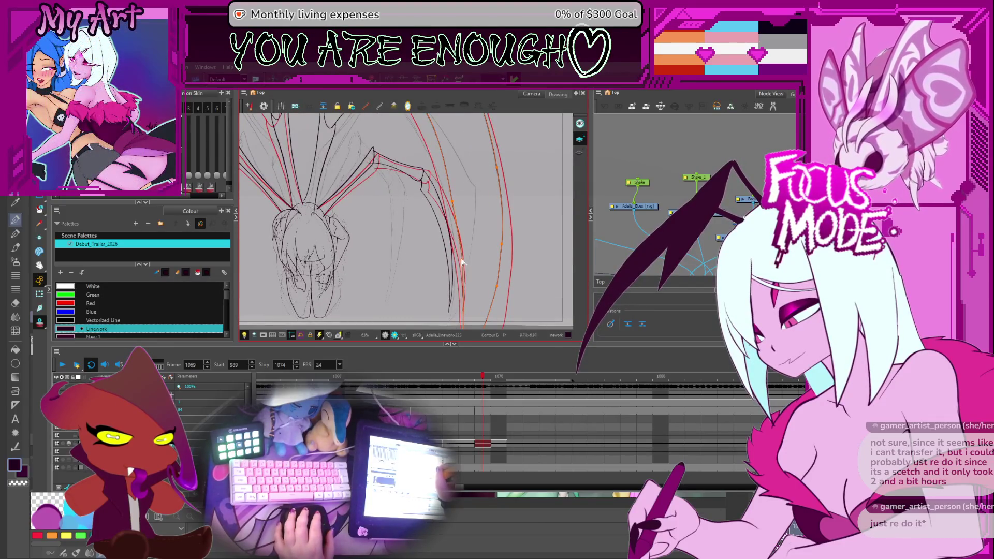
left_click_drag(466, 265, 440, 201)
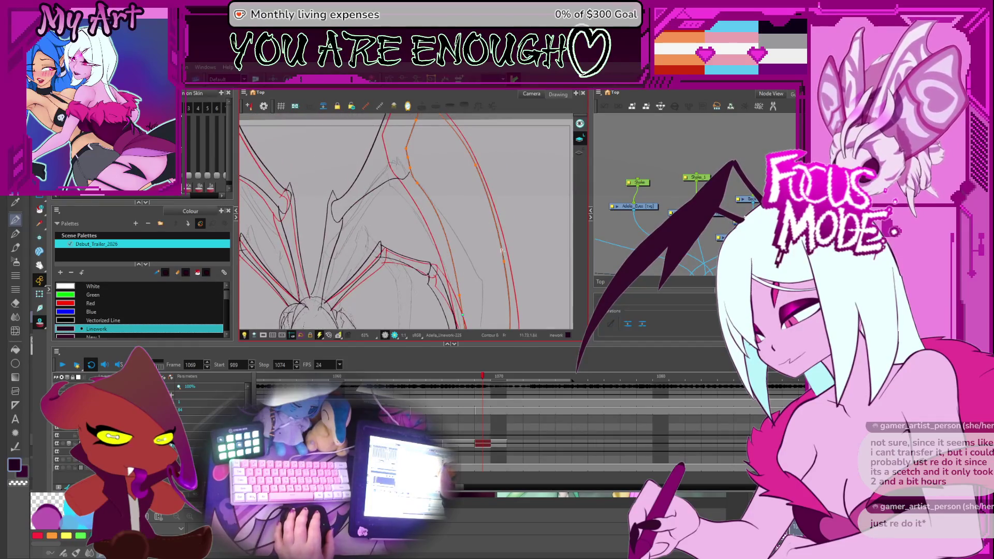
left_click_drag(502, 251, 455, 243)
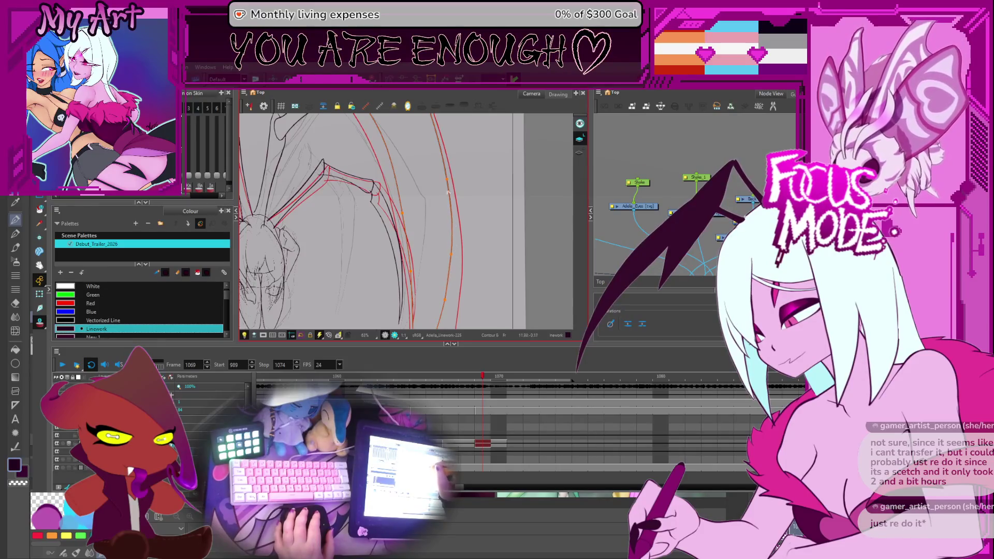
left_click_drag(448, 264, 452, 195)
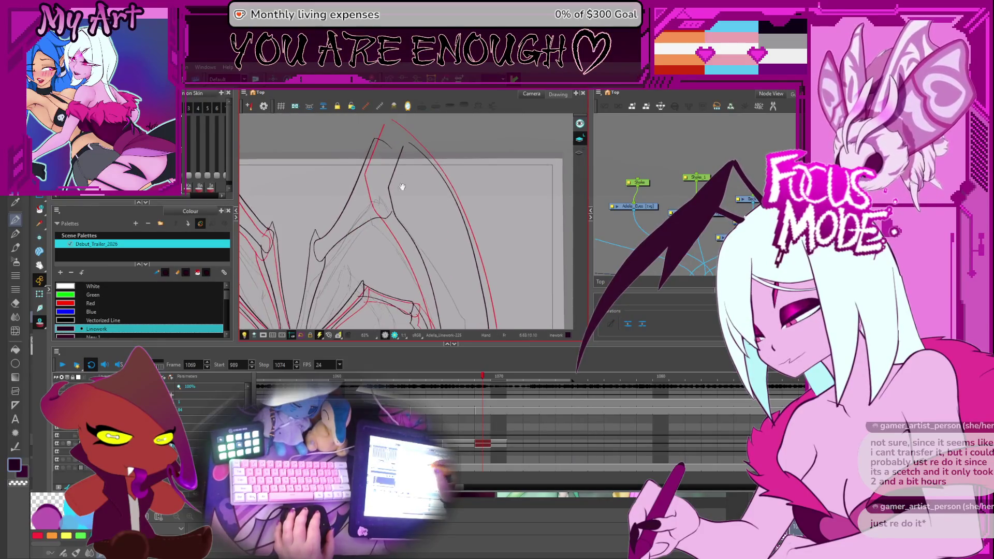
key("period")
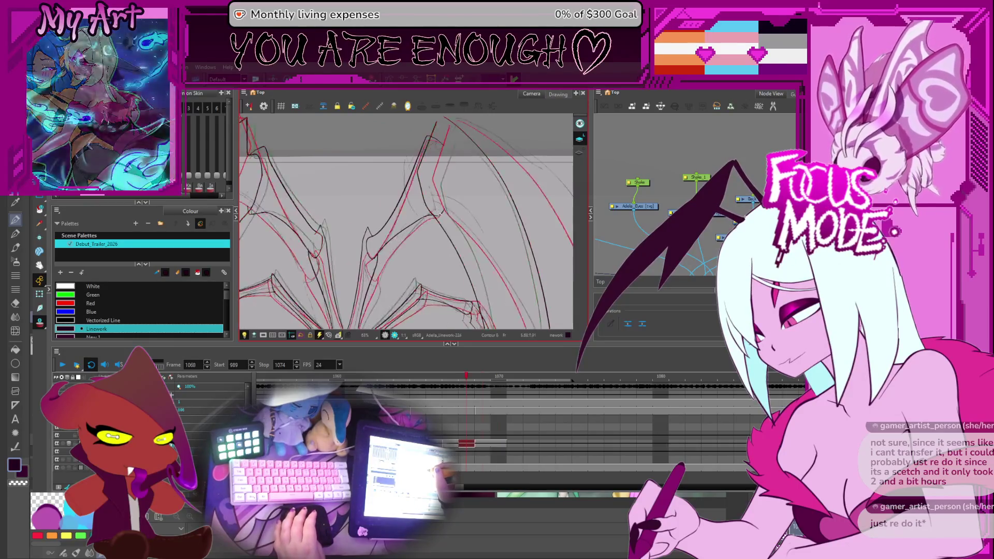
left_click_drag(431, 155, 440, 213)
key("comma")
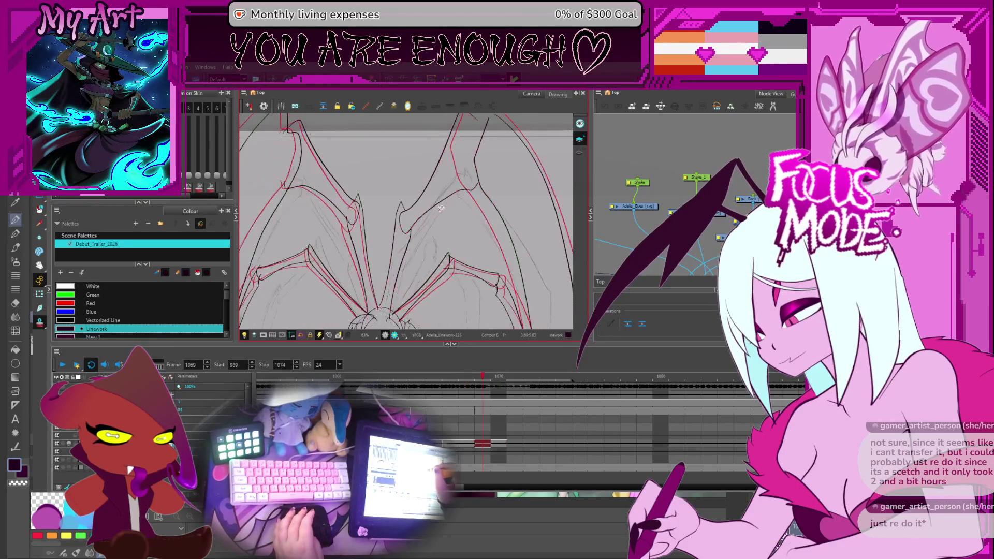
key("period")
key("comma")
key("period")
key("comma")
key("comma")
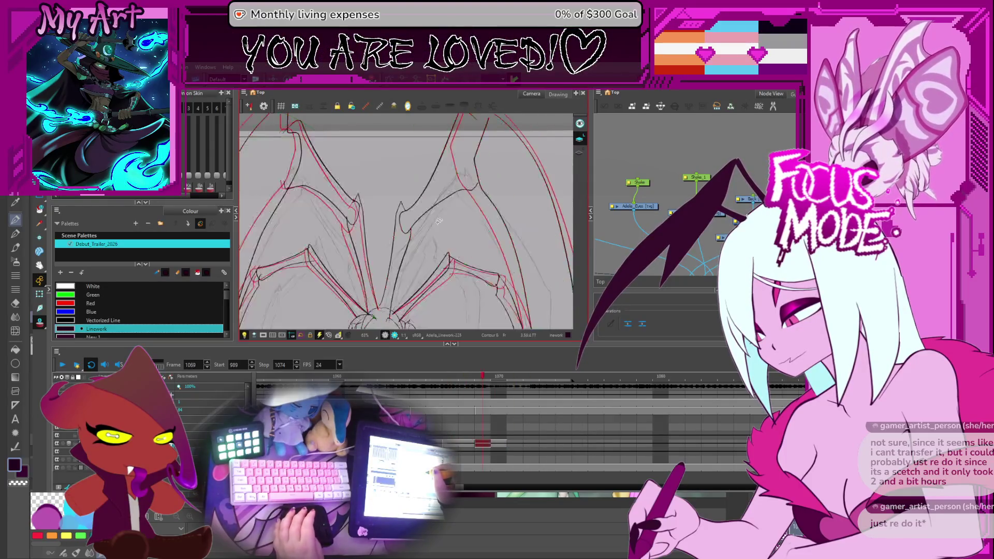
key("alt+s")
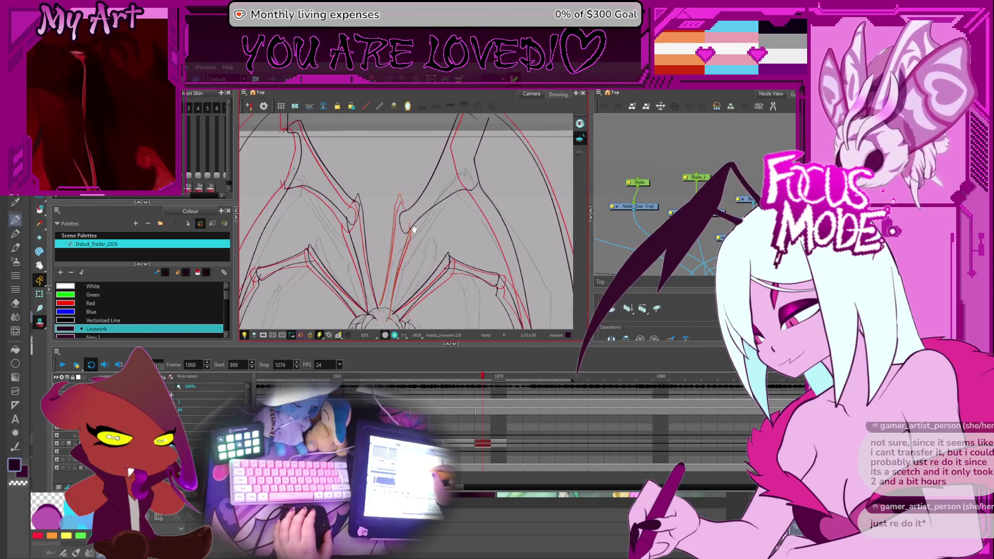
scroll(413, 229, "up", 3)
mouse_move(413, 229)
left_mouse_down()
mouse_move(388, 291)
mouse_move(403, 195)
left_mouse_up()
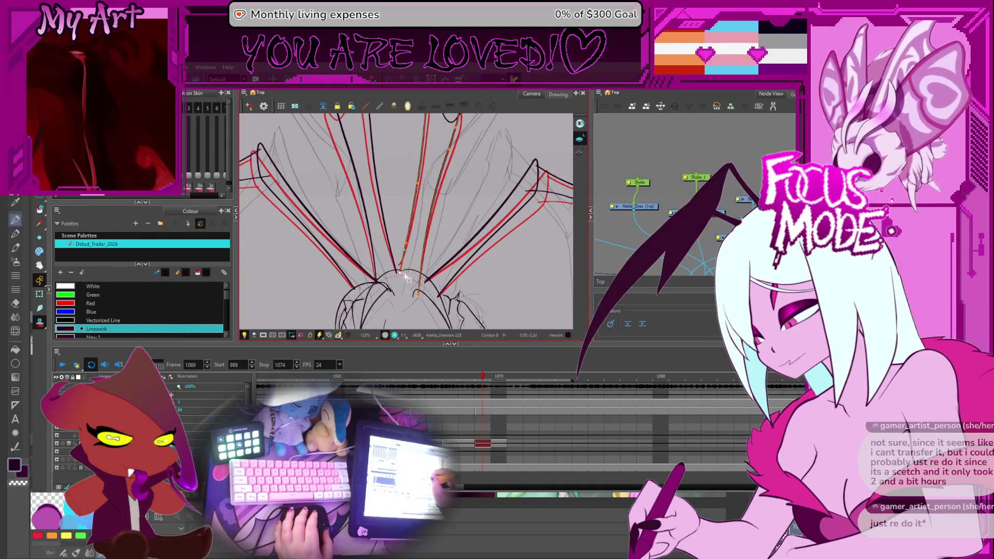
Step back to frame 1068, add a stroke on the right wing, then step on to frame 1070
key("comma")
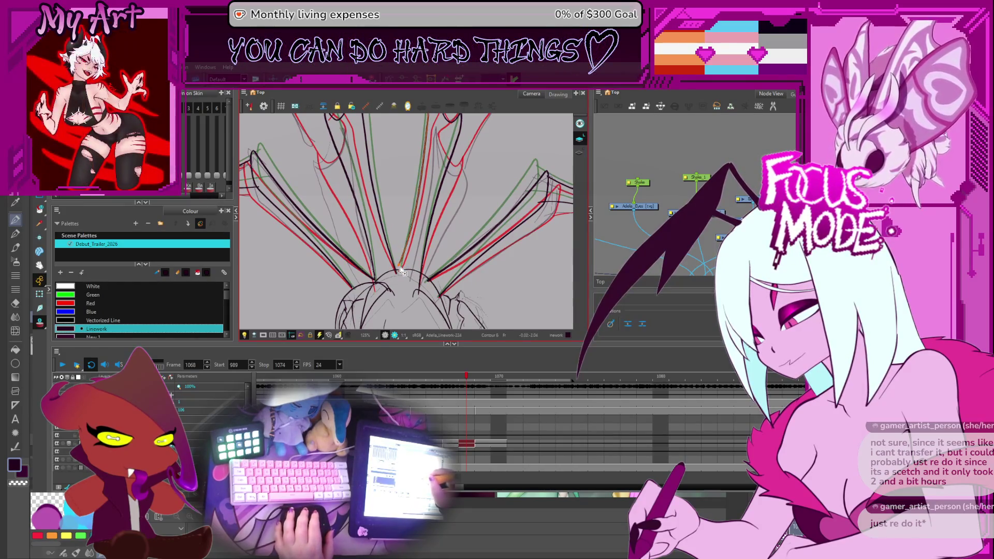
left_click_drag(412, 248, 426, 116)
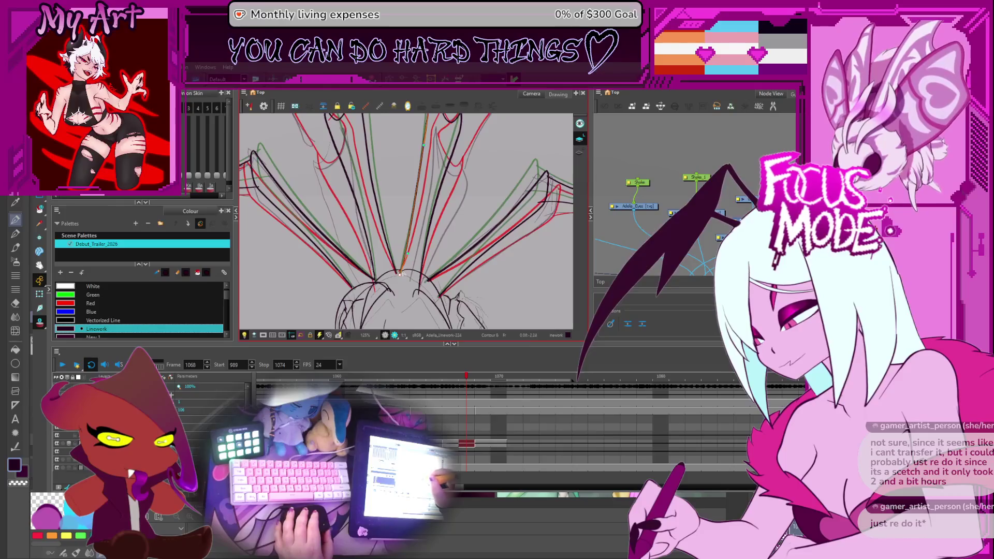
scroll(414, 202, "up", 1)
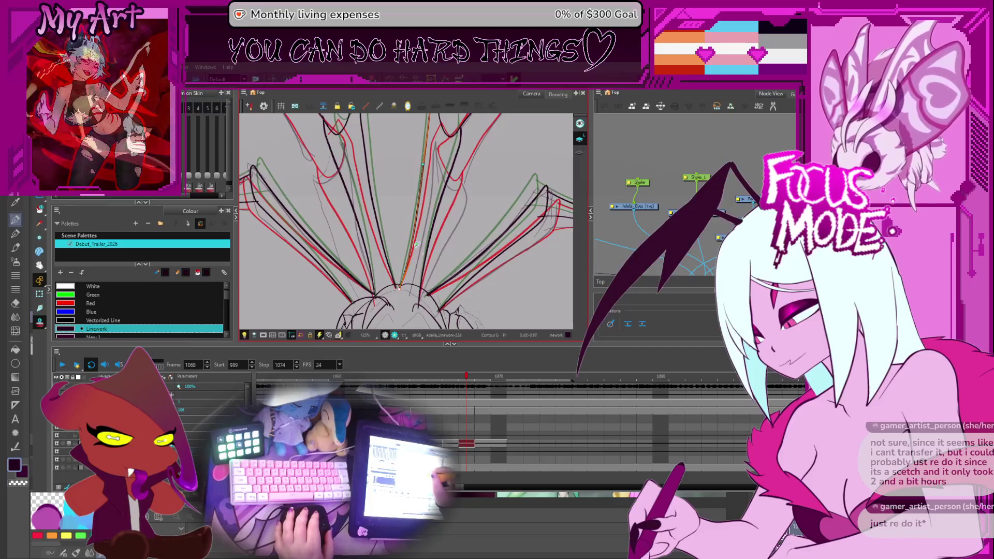
key("comma")
key("comma")
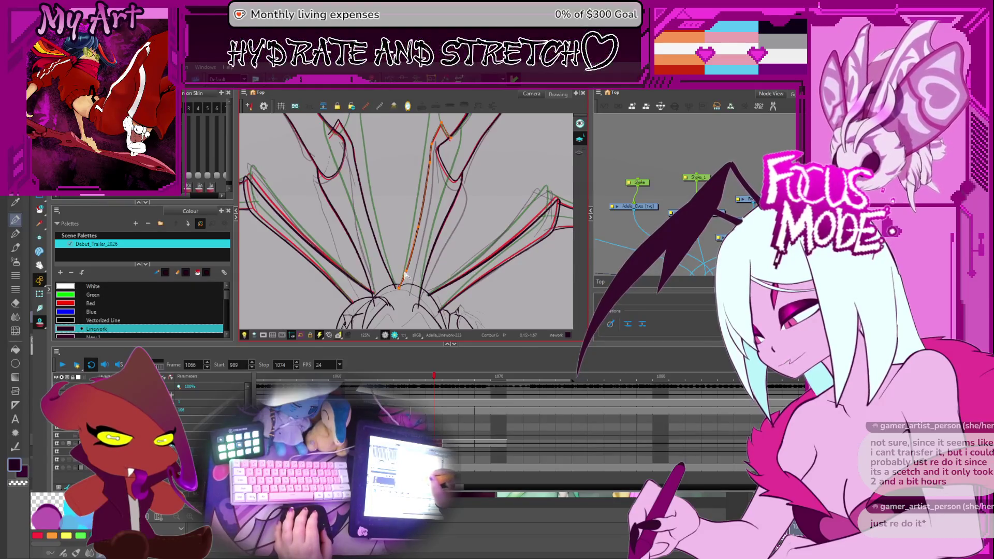
left_click_drag(407, 241, 419, 276)
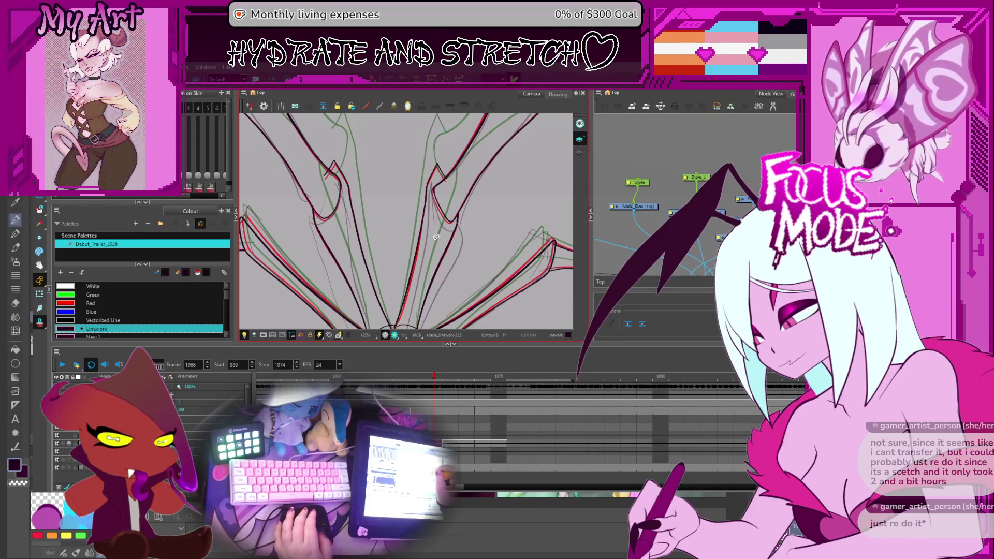
key("period")
key("period")
key("period")
key("period")
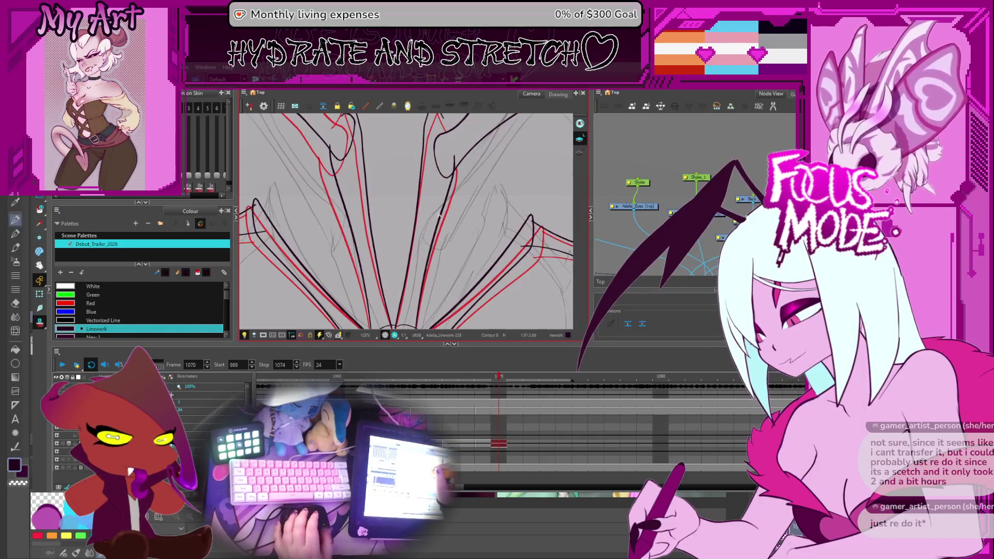
scroll(439, 217, "down", 3)
Reshape the inner wing-joint contour's control points at frame 1070, then reselect the black wing curve
left_click_drag(439, 194, 448, 224)
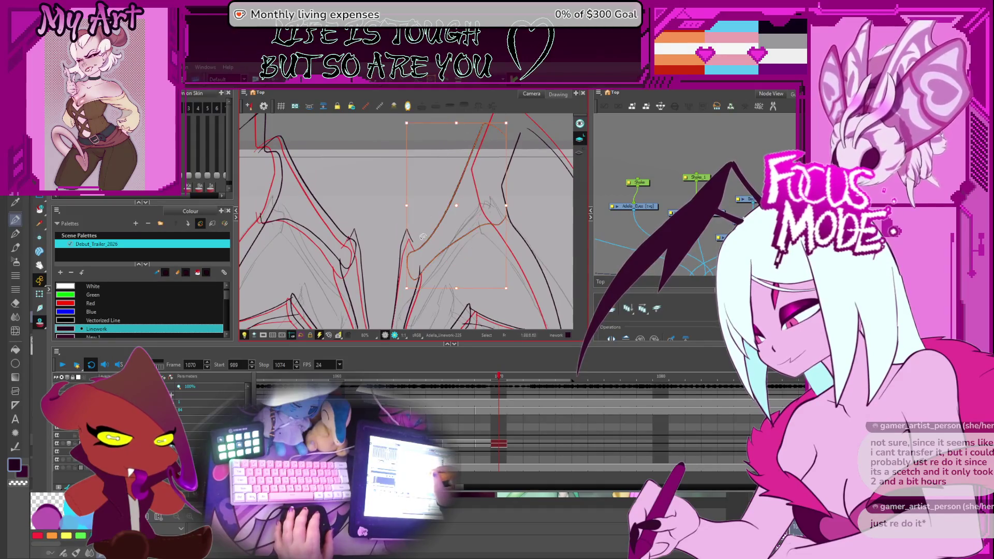
left_click_drag(412, 248, 399, 221)
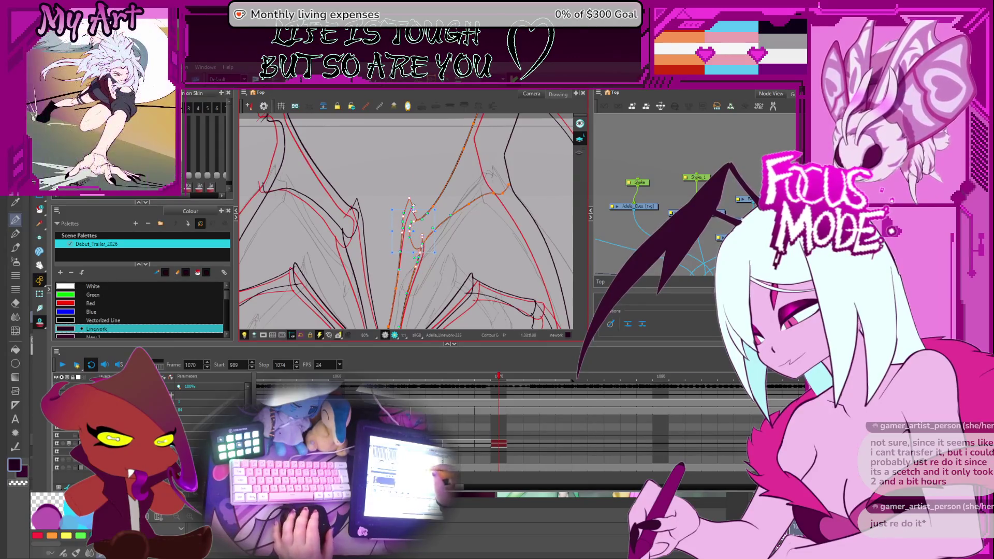
scroll(412, 208, "up", 3)
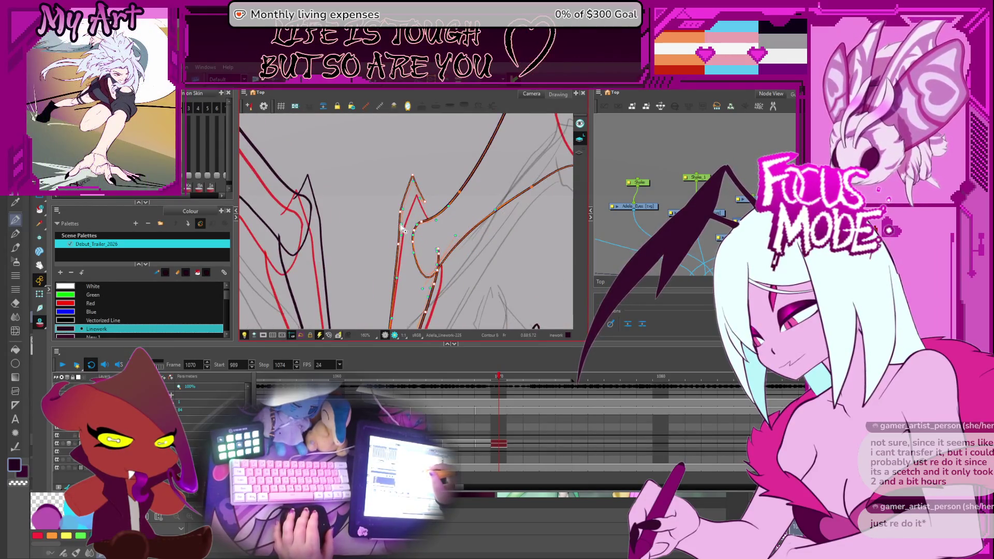
left_click_drag(403, 229, 408, 230)
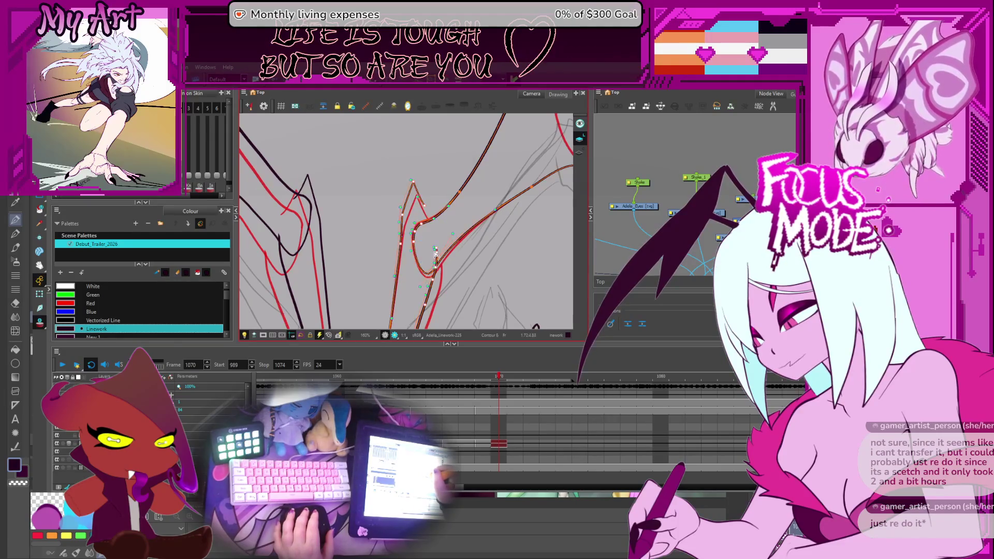
scroll(436, 251, "up", 3)
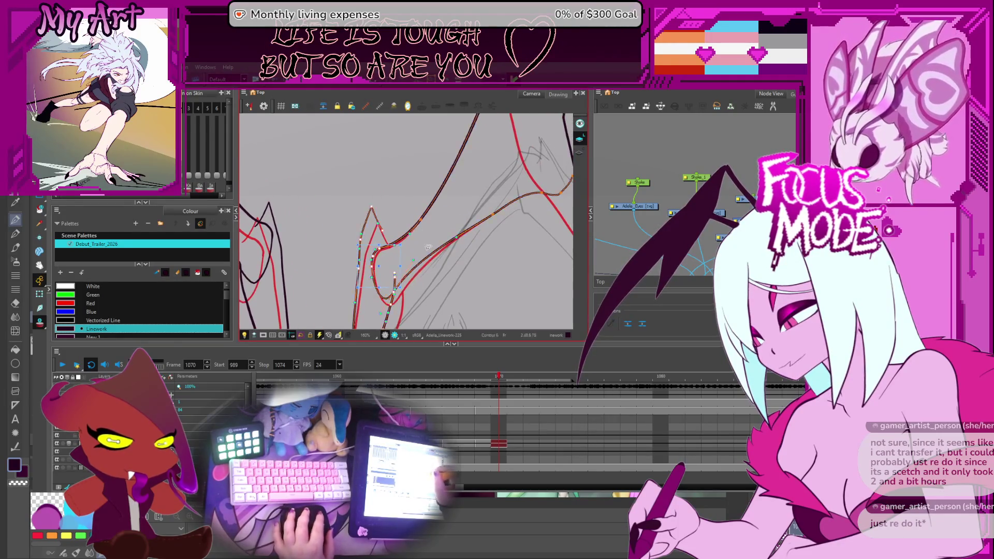
scroll(447, 265, "down", 3)
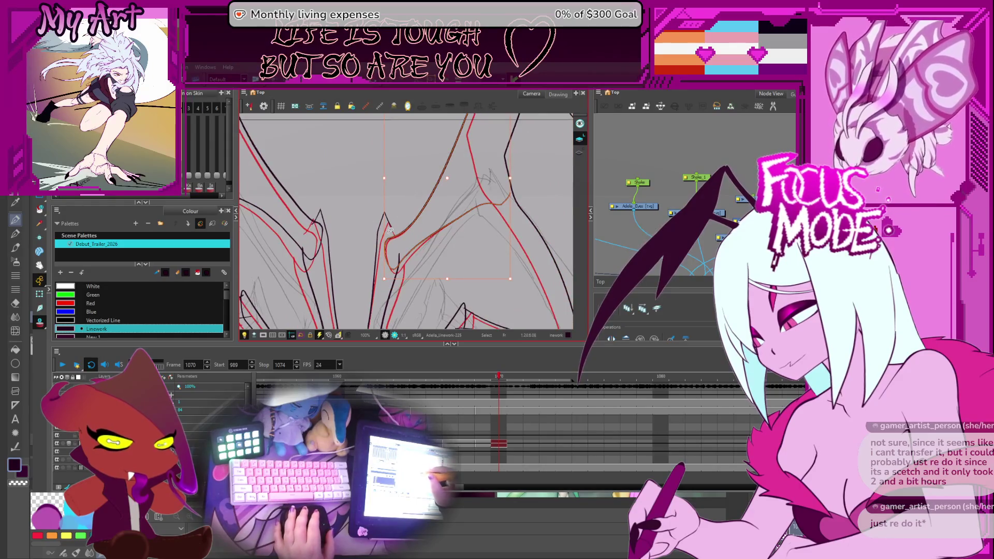
left_click(385, 225)
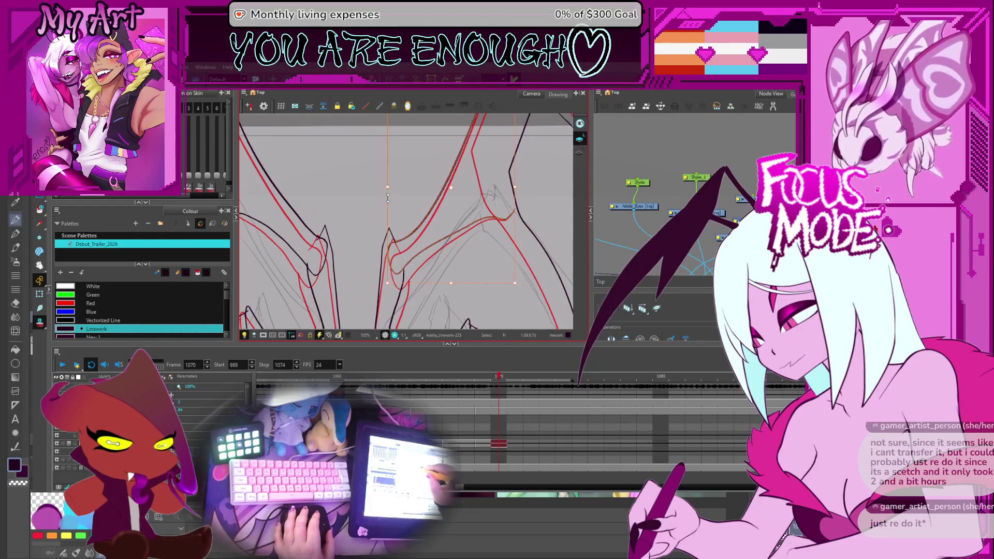
scroll(398, 264, "up", 3)
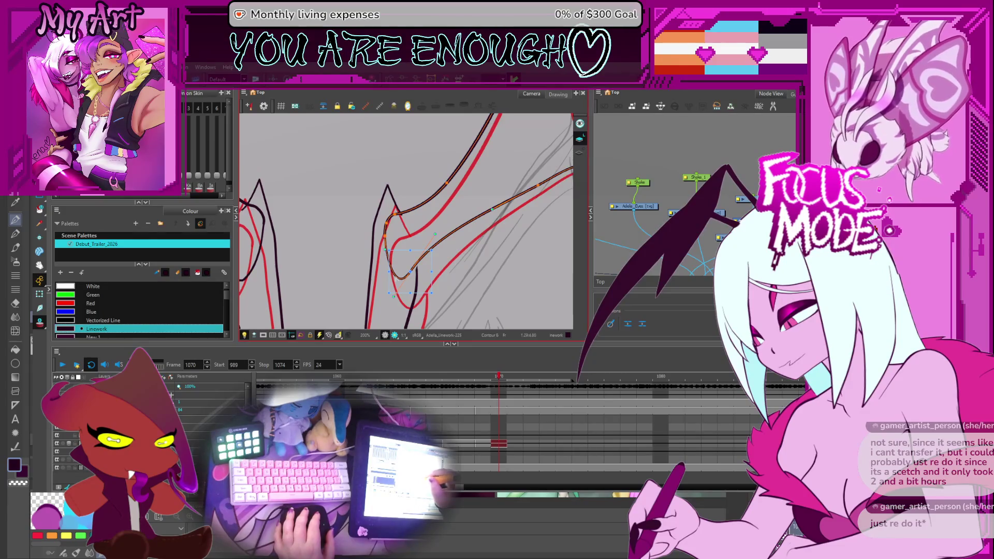
key("Escape")
left_click(392, 264)
Convert the selected diagonal wing curve into a thicker plain black stroke
key("Delete")
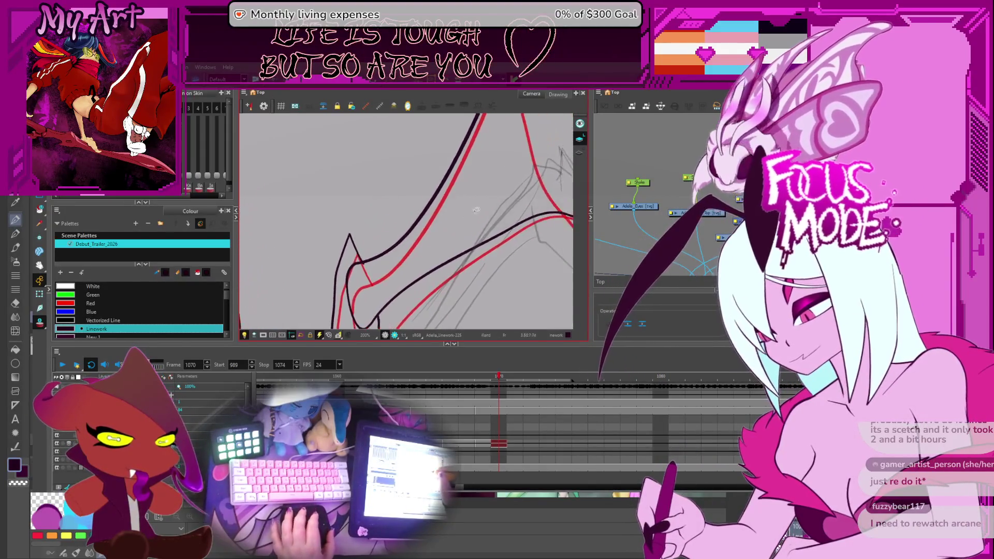
Step back to frame 1069, fit the whole bat-wing drawing in view and select several wing strokes
key("comma")
key("shift+z")
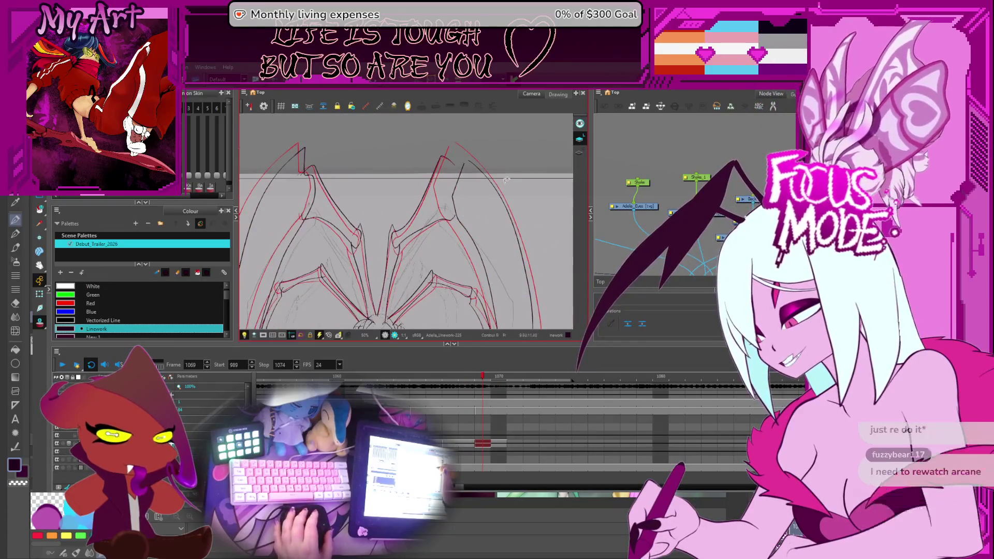
left_click(492, 205)
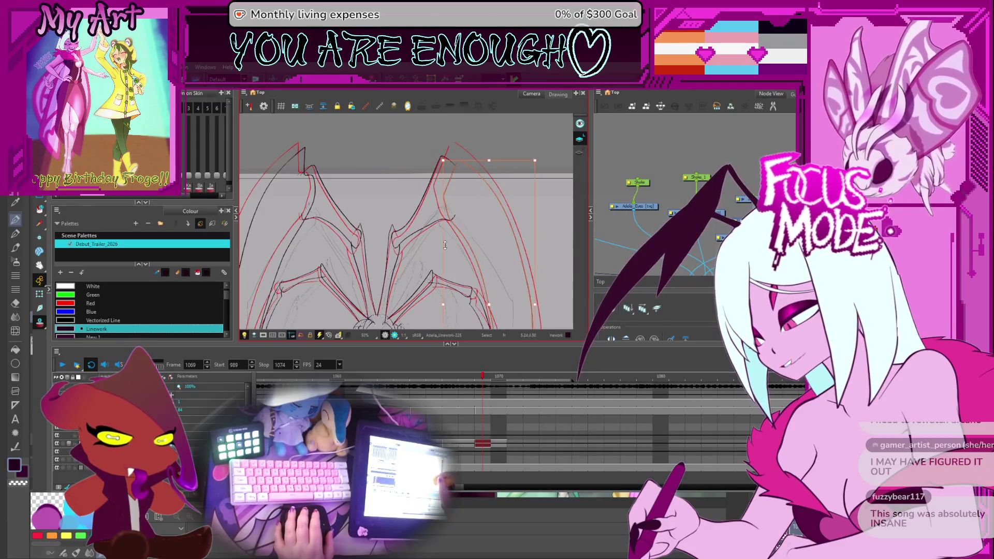
left_click_drag(459, 250, 447, 240)
left_click(426, 186)
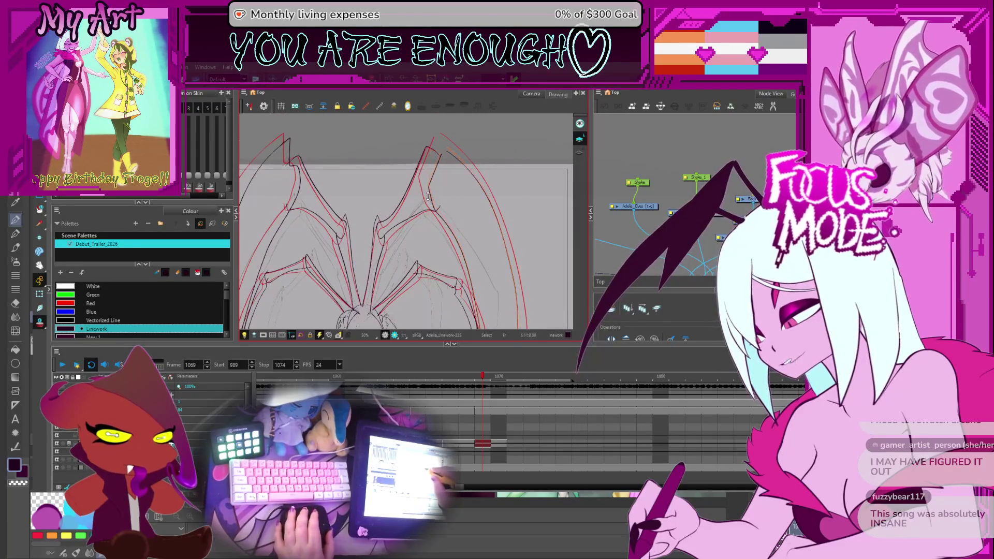
scroll(445, 245, "down", 3)
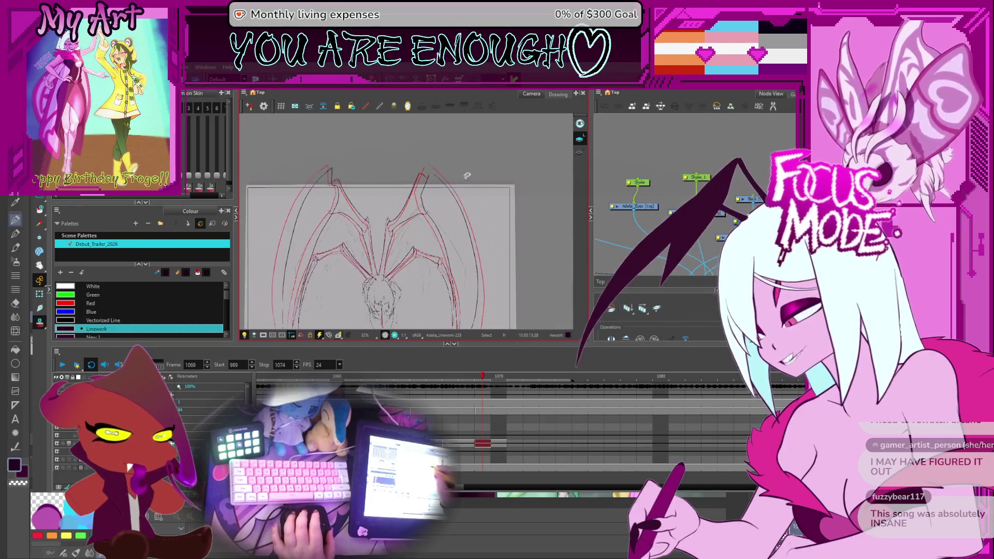
Recentre the view over the wing sketch and start playback of the shot from earlier frames
left_click_drag(478, 264, 479, 226)
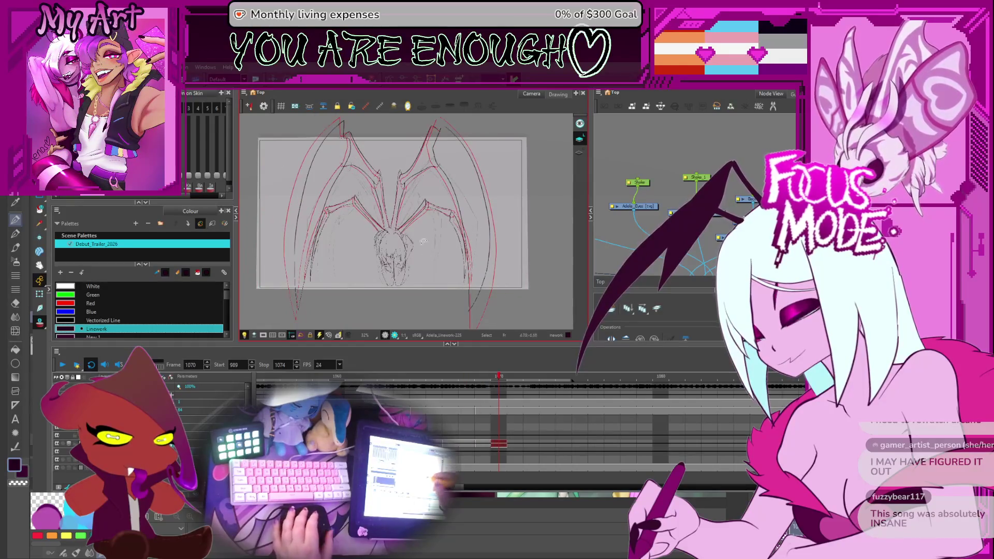
scroll(425, 250, "up", 3)
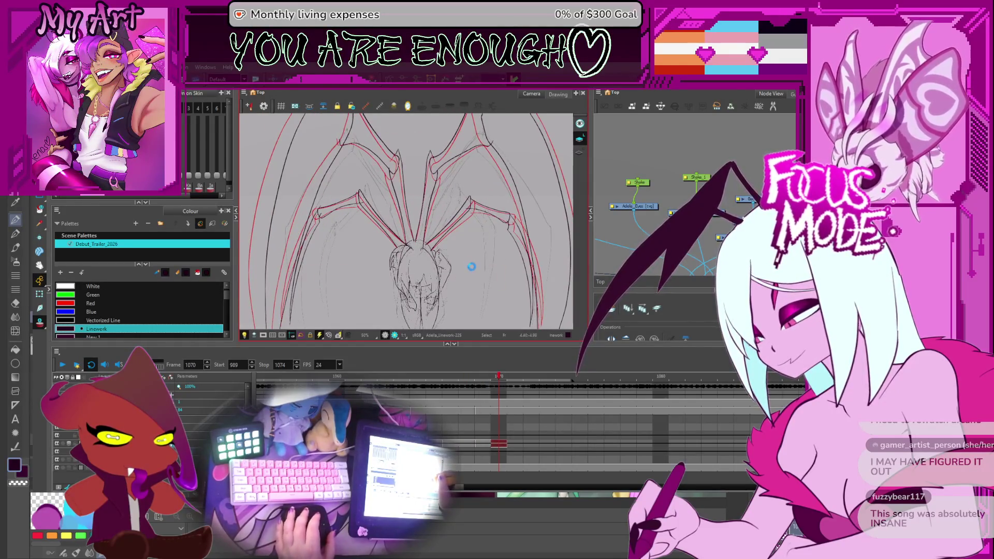
left_click_drag(471, 267, 485, 265)
scroll(482, 266, "down", 2)
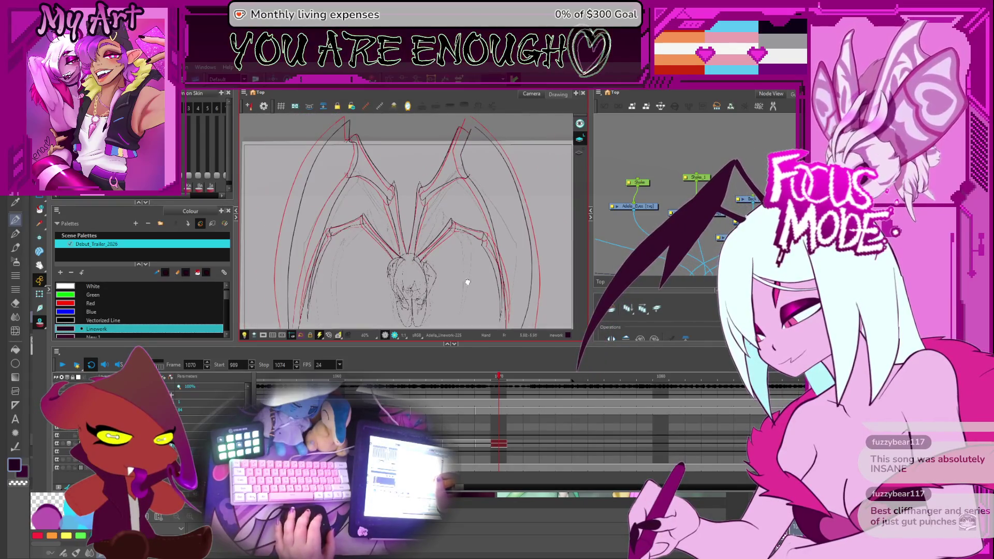
left_click_drag(475, 263, 460, 271)
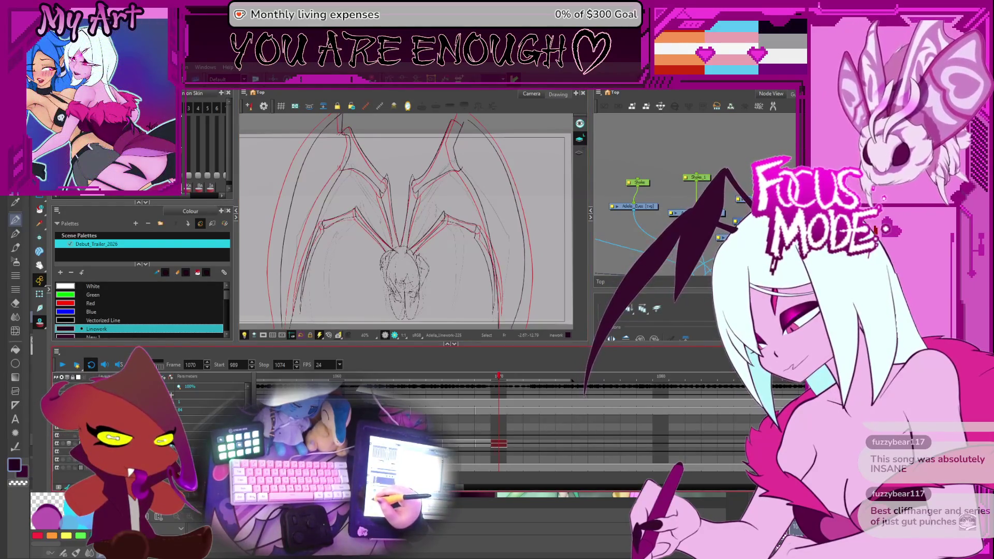
key("comma")
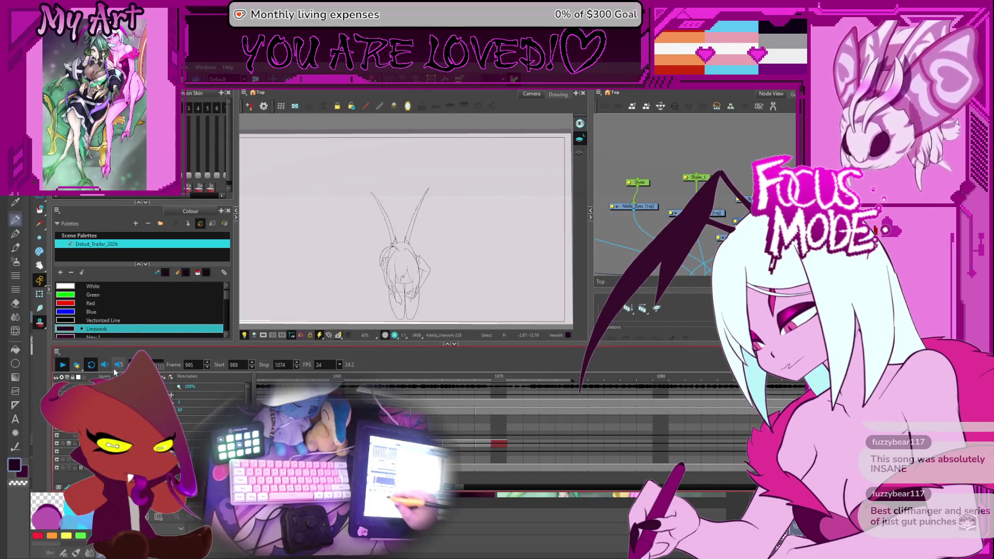
Stop playback and scrub back and forth through the neighbouring wing drawings to compare poses
left_click(64, 370)
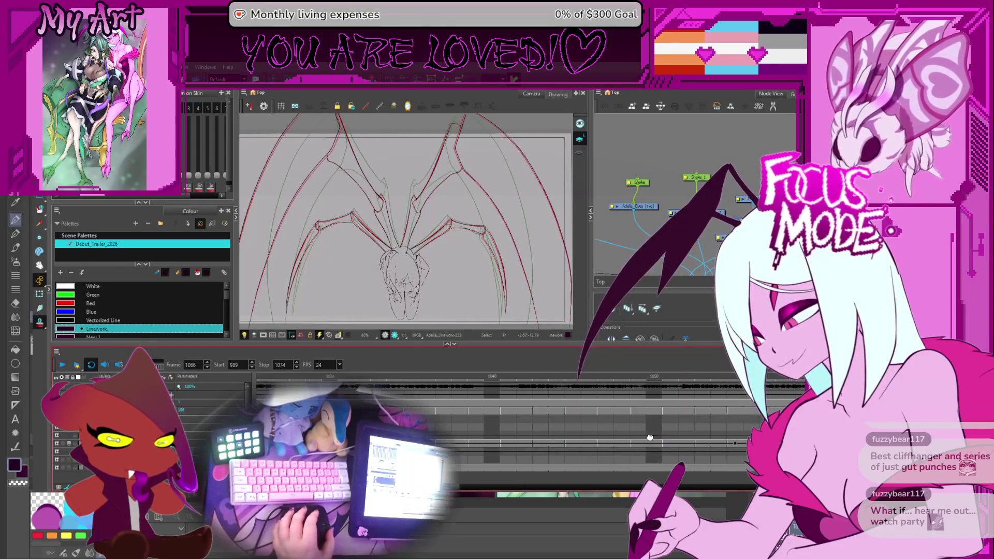
left_click_drag(666, 437, 507, 441)
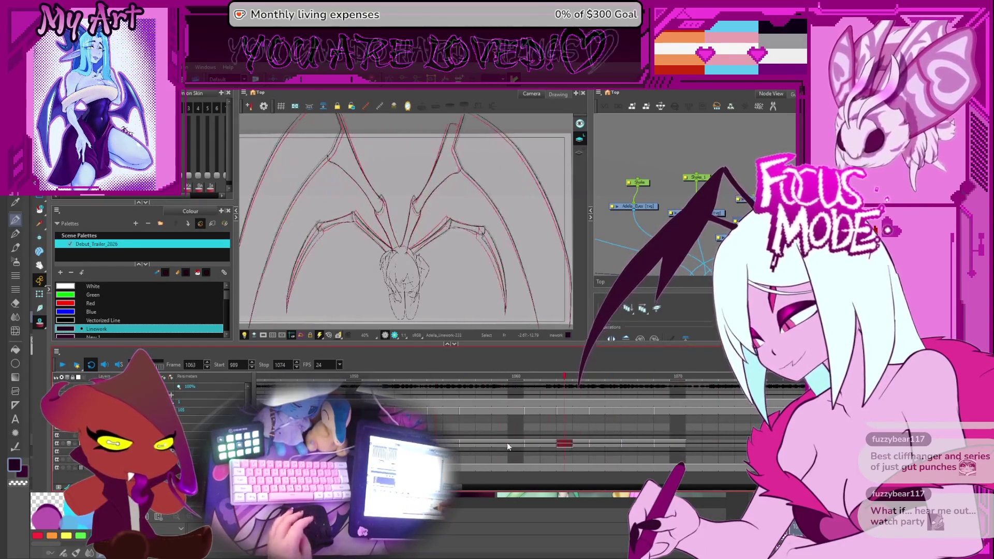
scroll(508, 435, "down", 3)
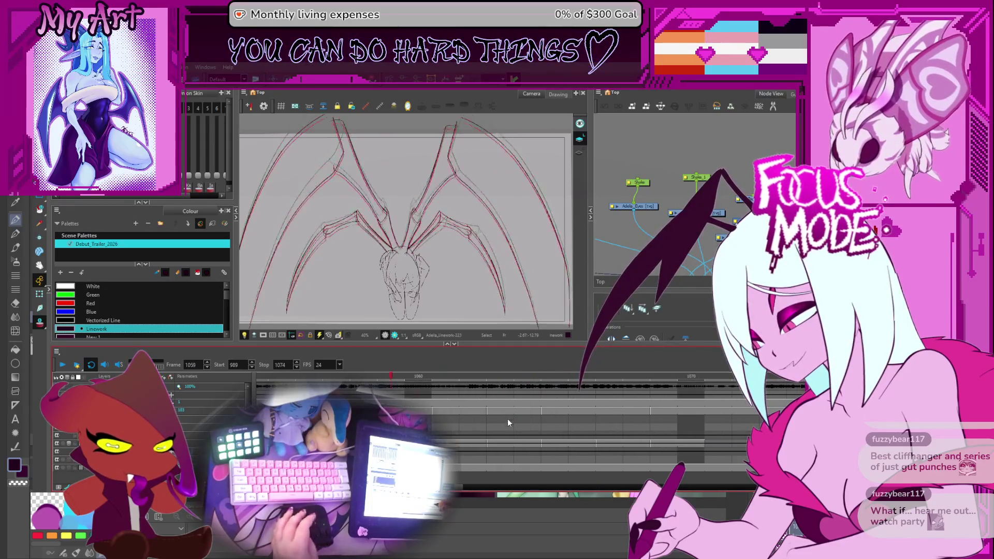
key("comma")
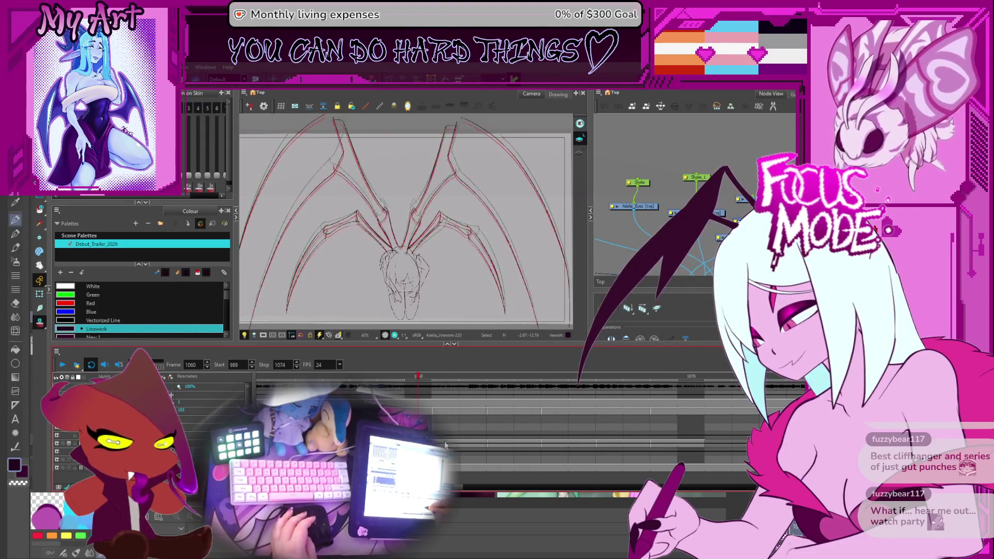
key("period")
key("period")
key("period")
key("period")
key("period")
key("period")
key("period")
key("period")
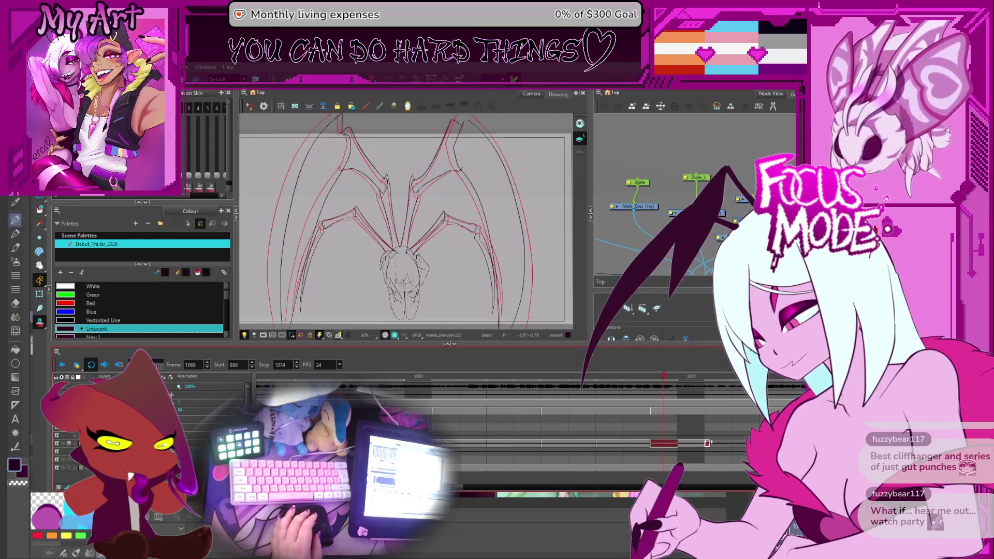
key("period")
left_click(665, 444)
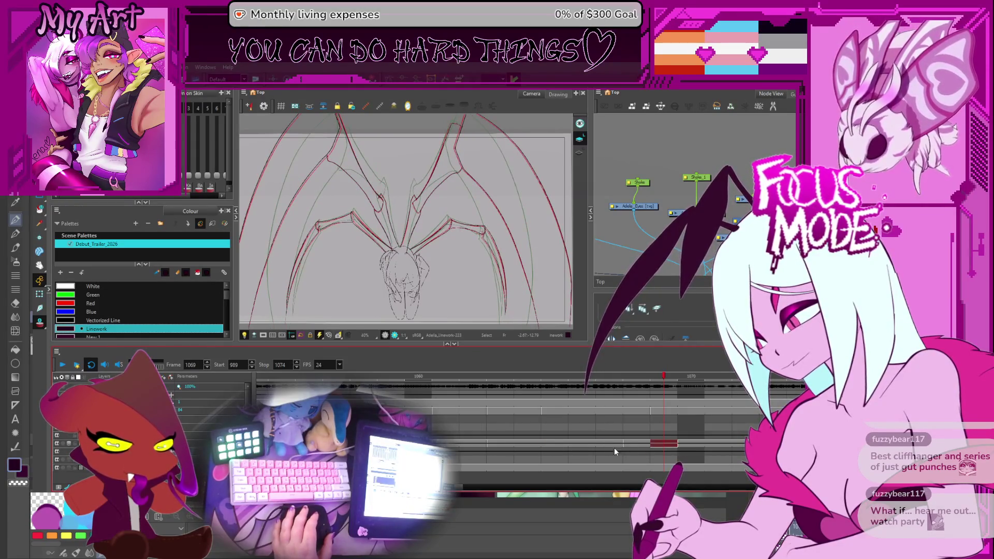
key("comma")
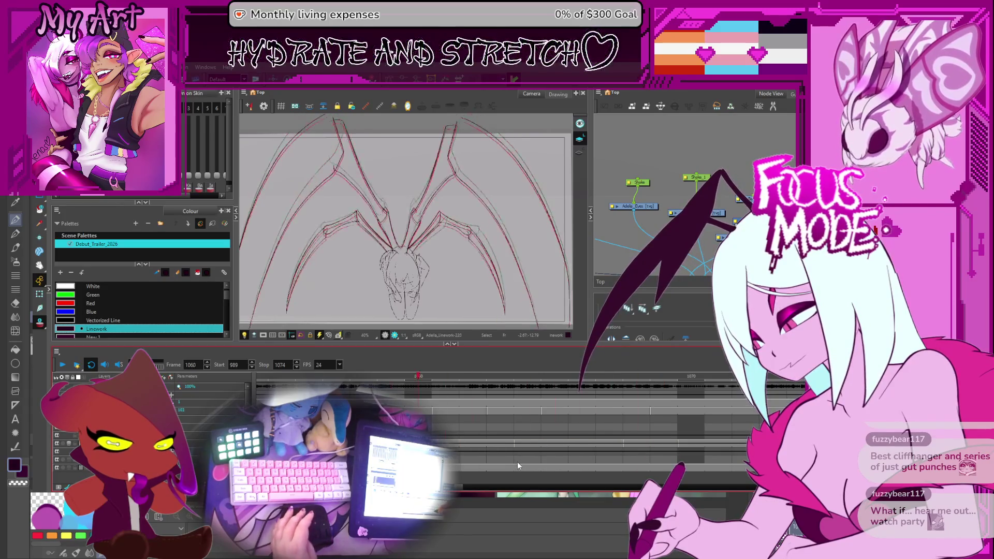
key("comma")
key("comma")
Jump between frames 1071, 1074 and 1075 on the timeline, then settle the playhead back on frame 1073
left_click(527, 444)
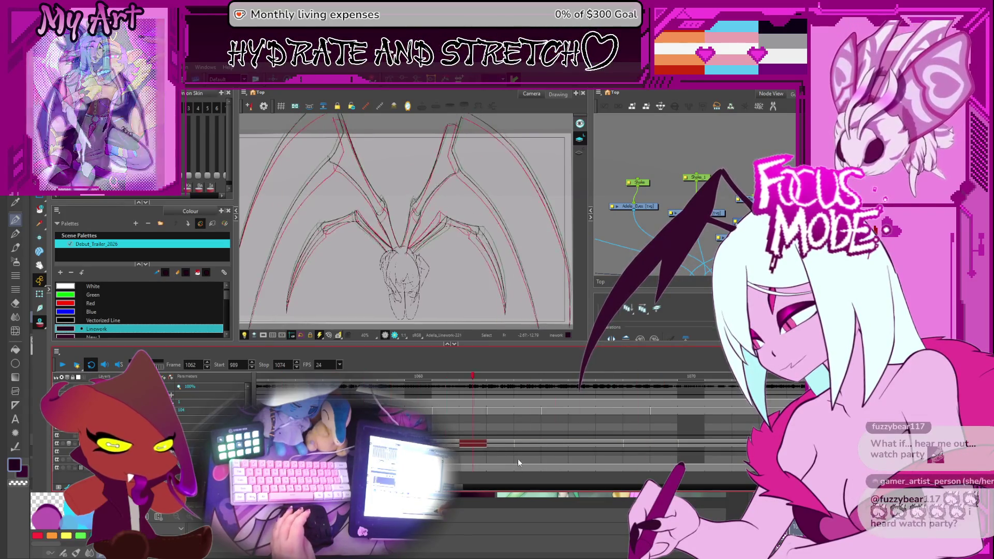
left_click(627, 442)
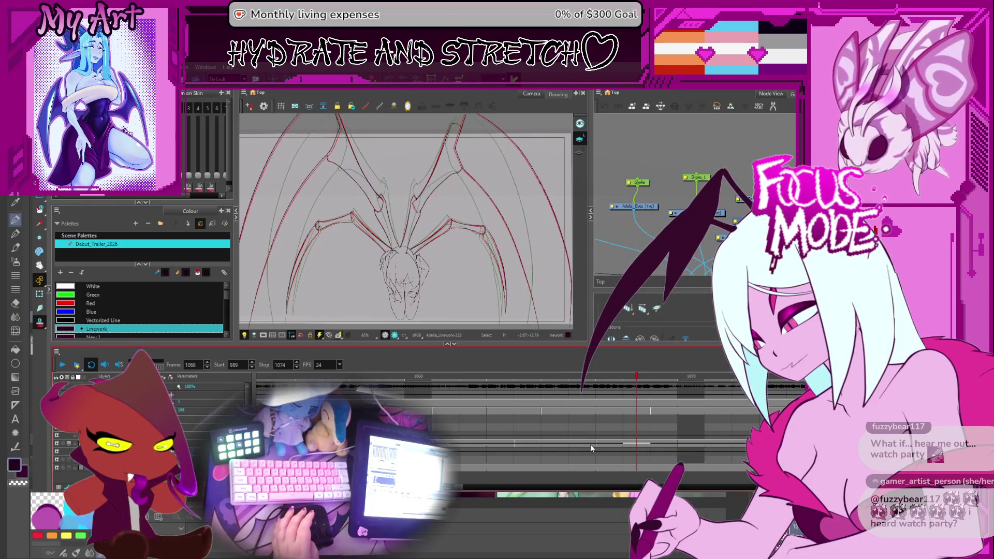
left_click(628, 442)
scroll(621, 443, "down", 3)
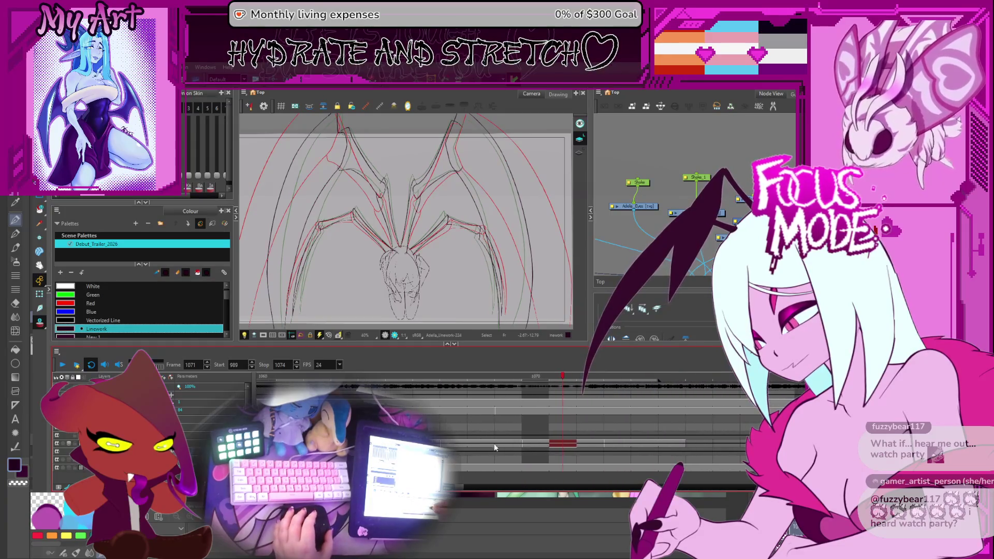
left_click(644, 444)
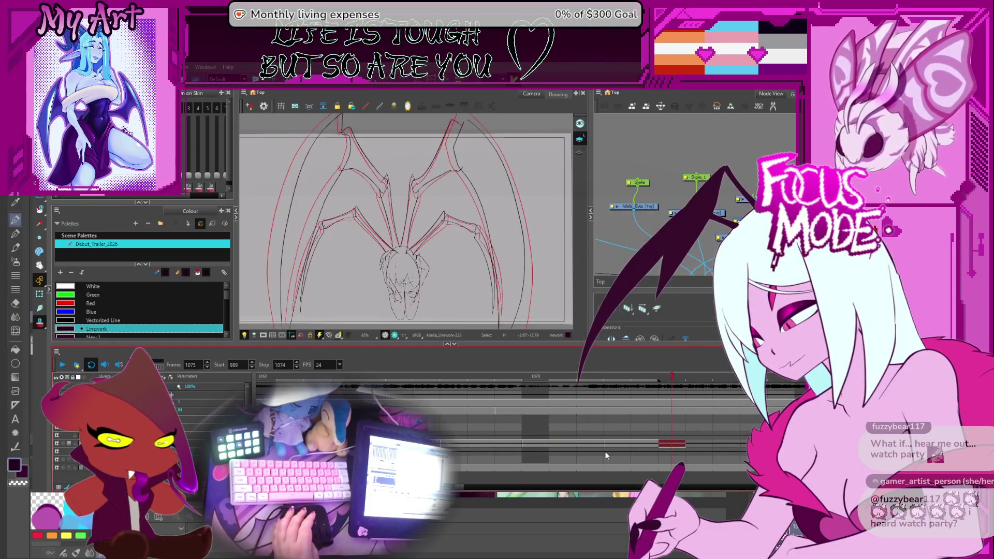
key("comma")
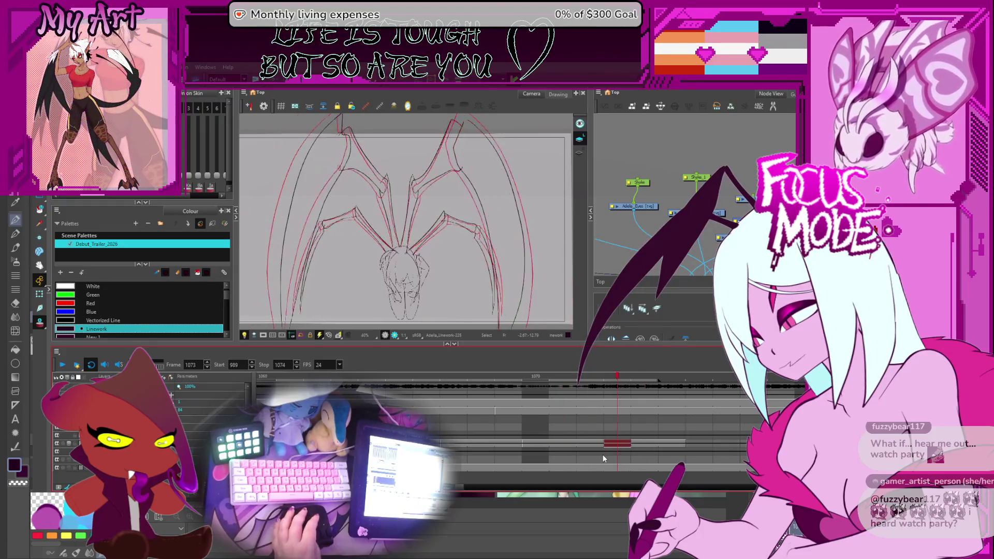
key("1")
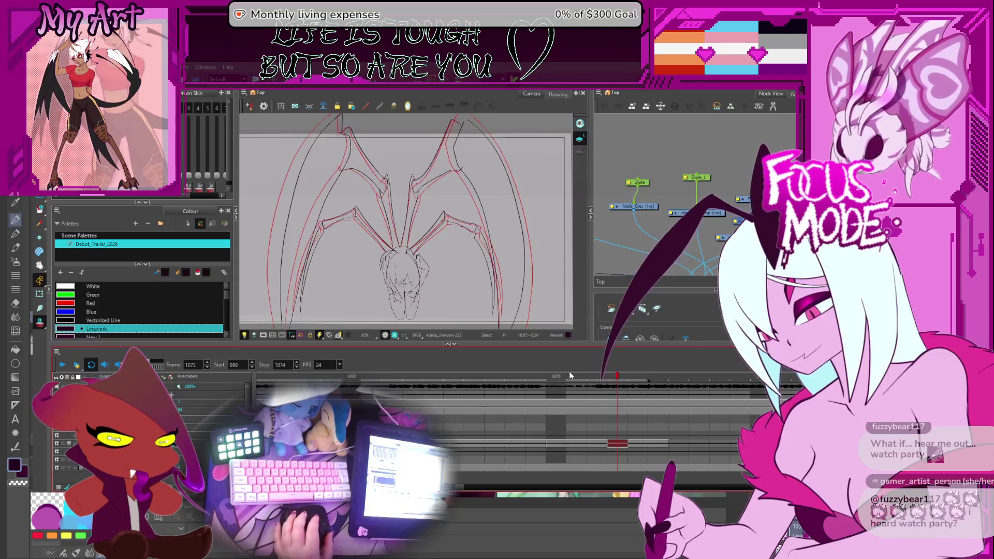
key("2")
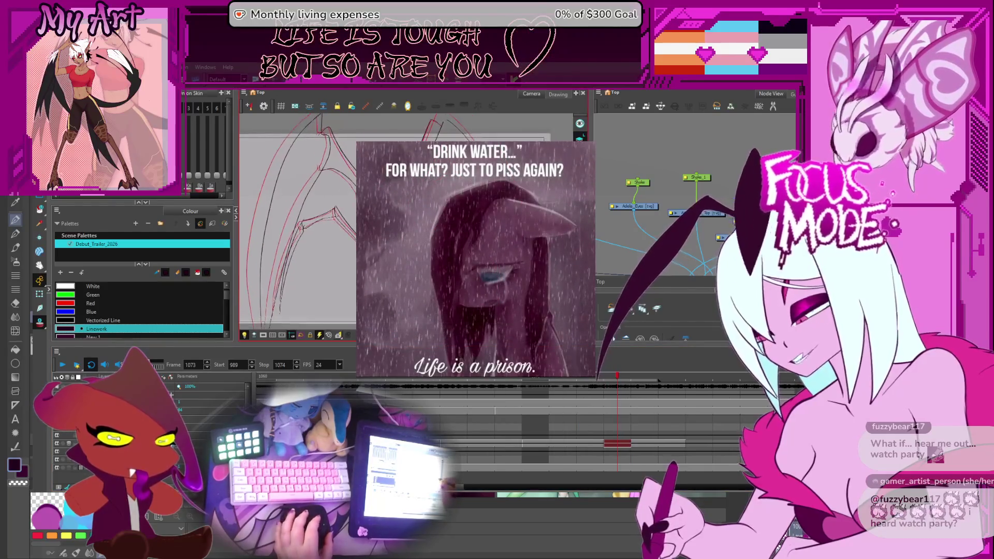
scroll(403, 226, "up", 2)
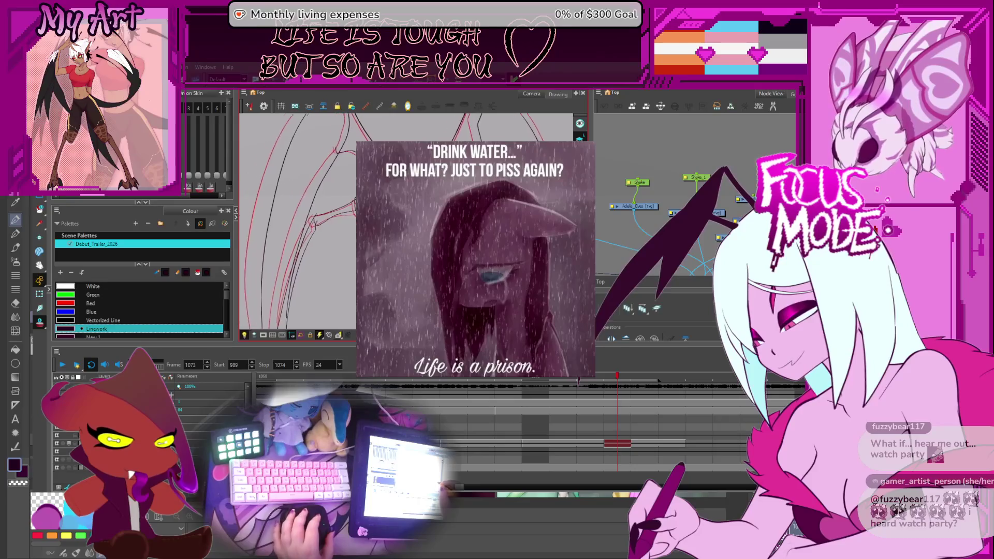
left_click(663, 383)
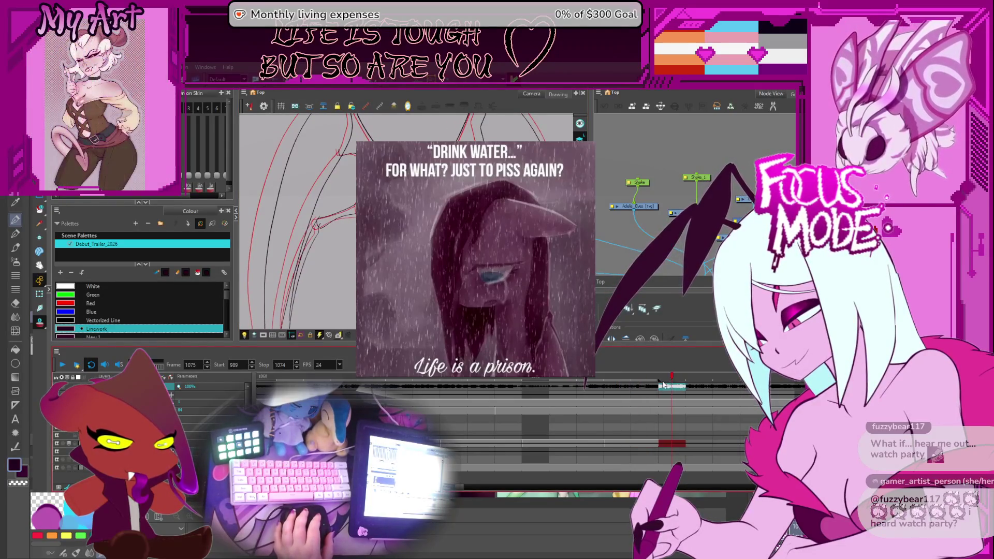
left_click_drag(660, 382, 617, 383)
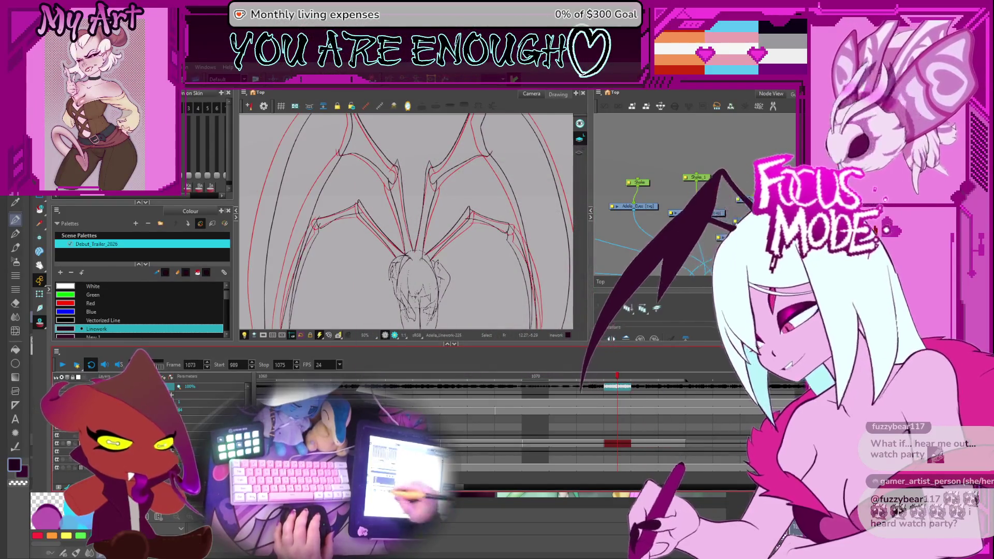
Set the Camera view zoom to 50% and play back the wing animation
key("1")
key("2")
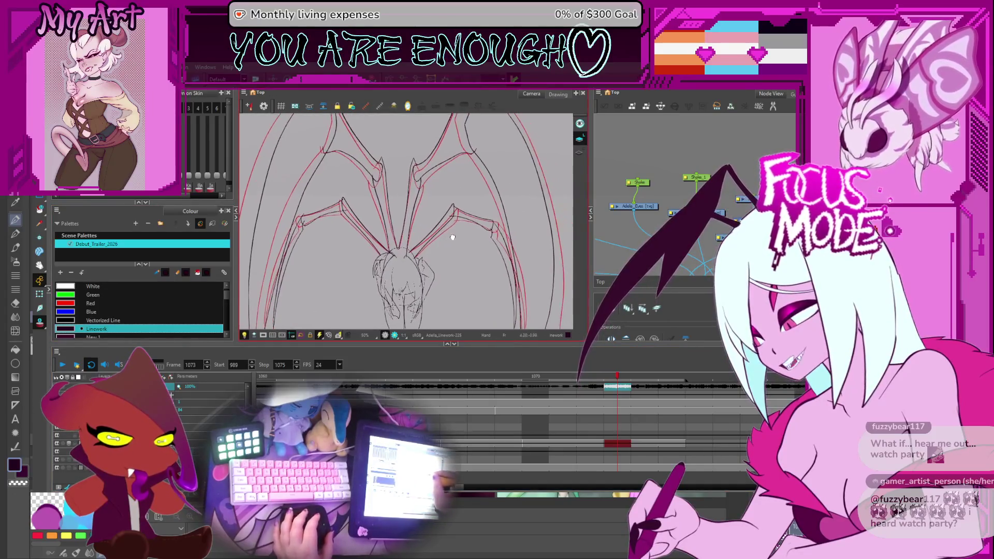
left_click(62, 365)
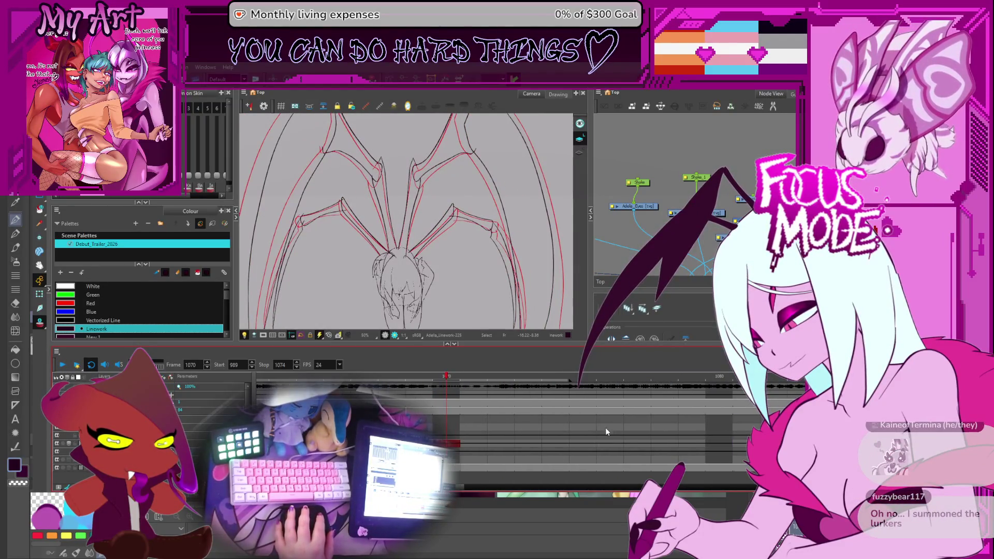
Pan and zoom the timeline in around frame 1070, and nudge the drawing view upward
left_click_drag(529, 435, 575, 447)
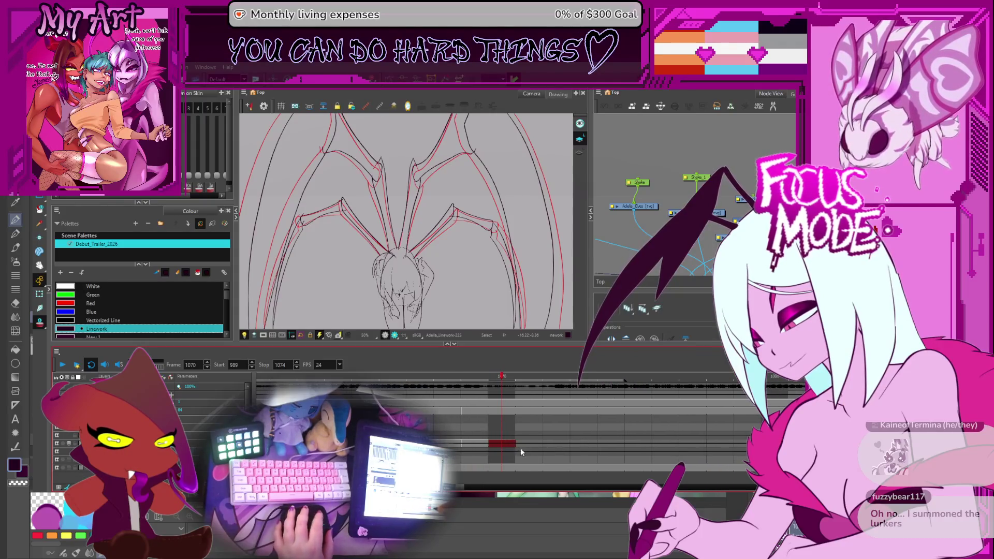
left_click_drag(528, 444, 542, 417)
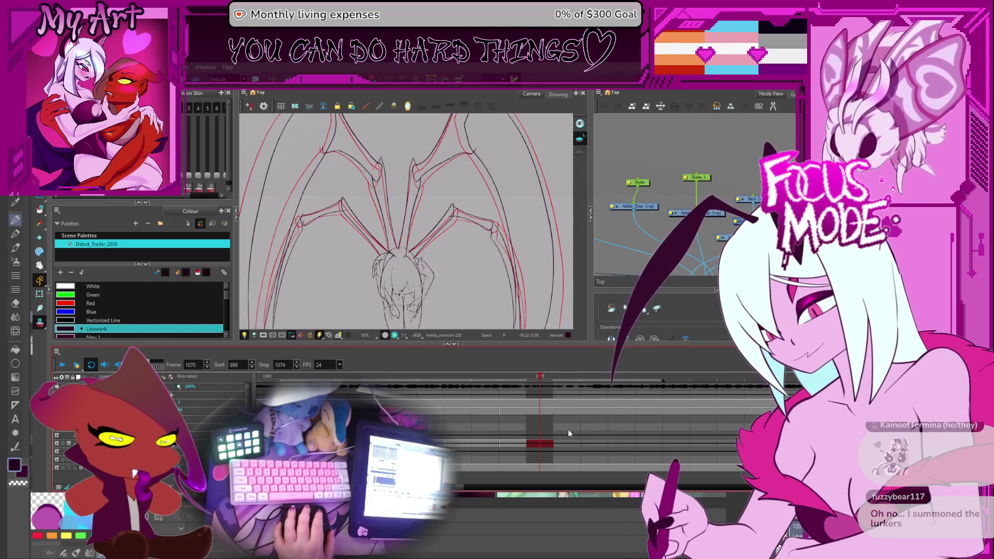
key("2")
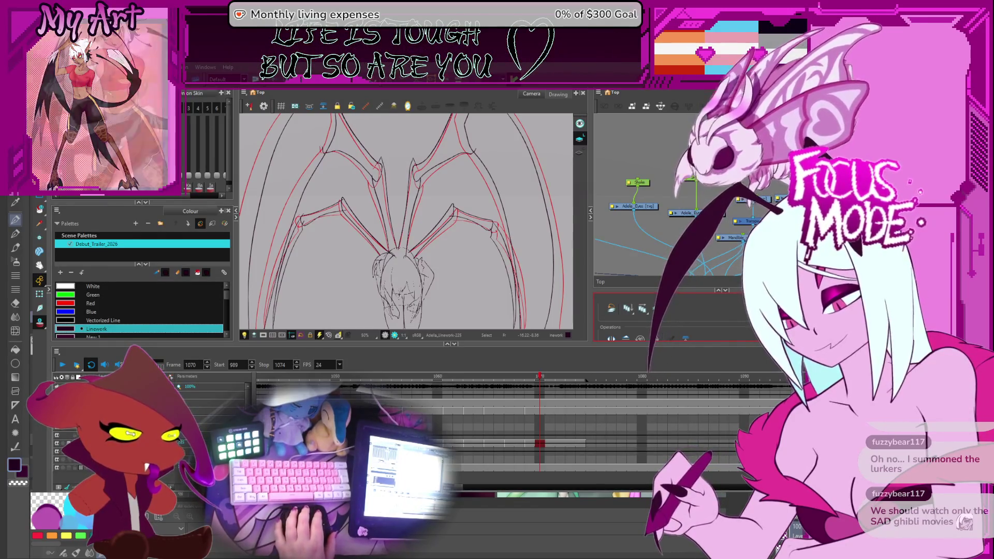
left_click_drag(468, 307, 468, 294)
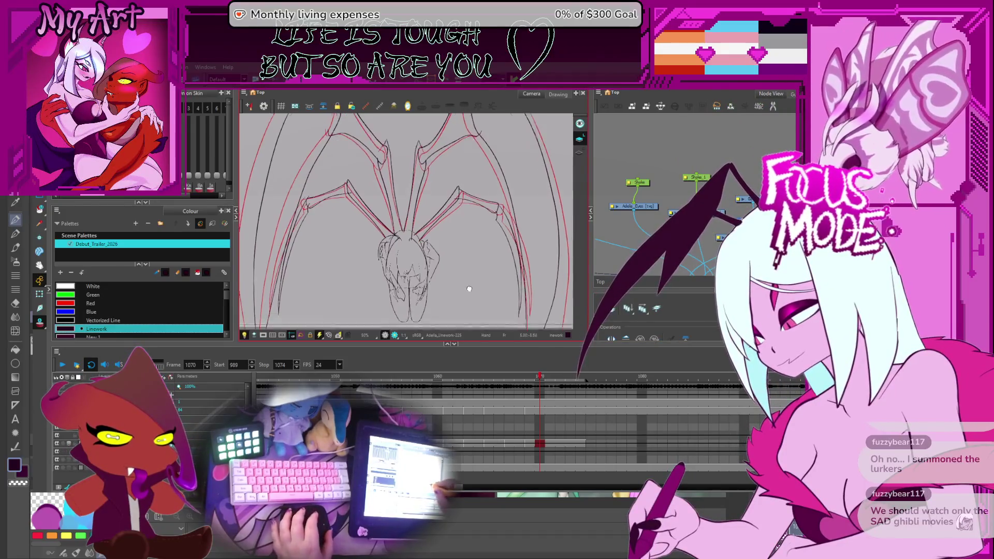
Flip the wing lineart between frames 1067 and 1072 with comma/period, ending on frame 1071
key("period")
key("period")
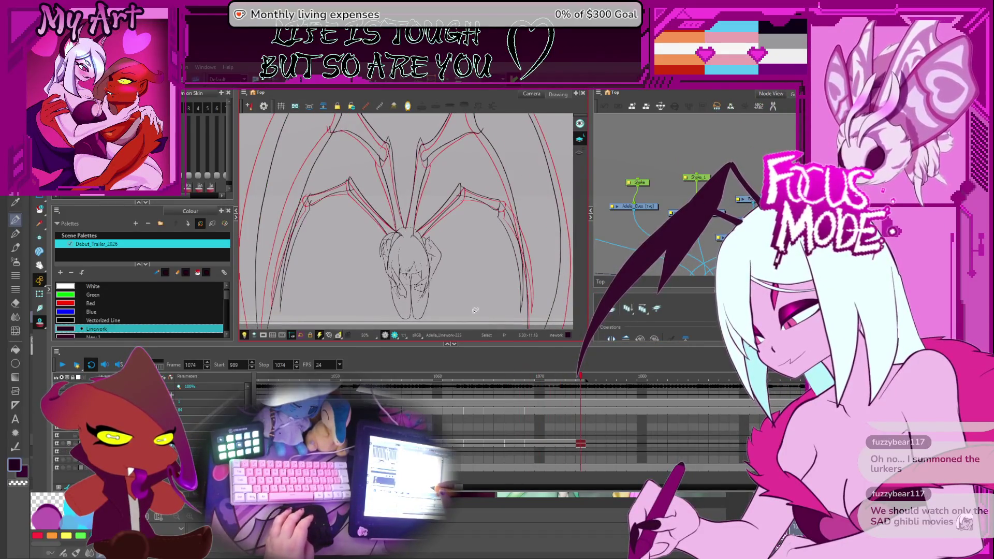
key("comma")
key("comma")
key("comma")
key("comma")
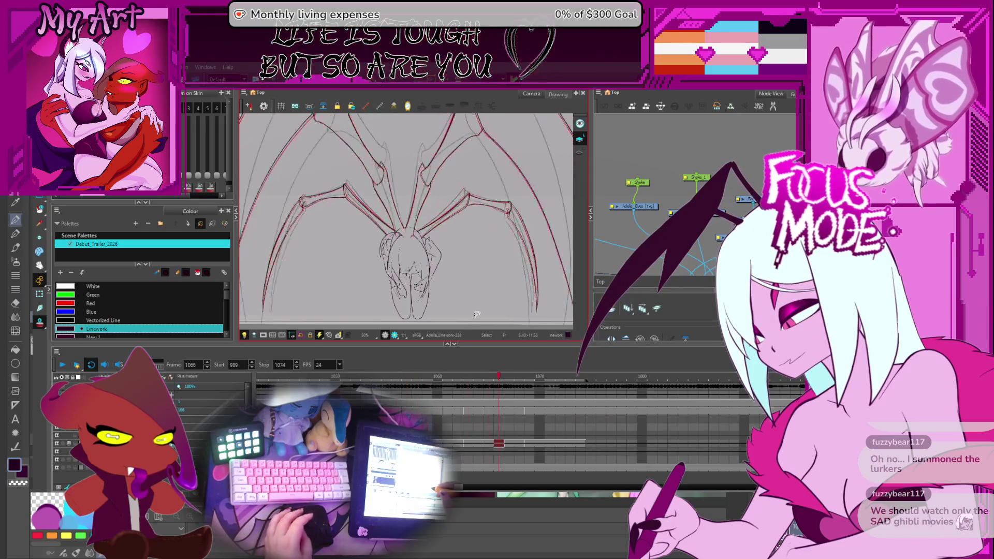
key("period")
key("period")
key("comma")
key("comma")
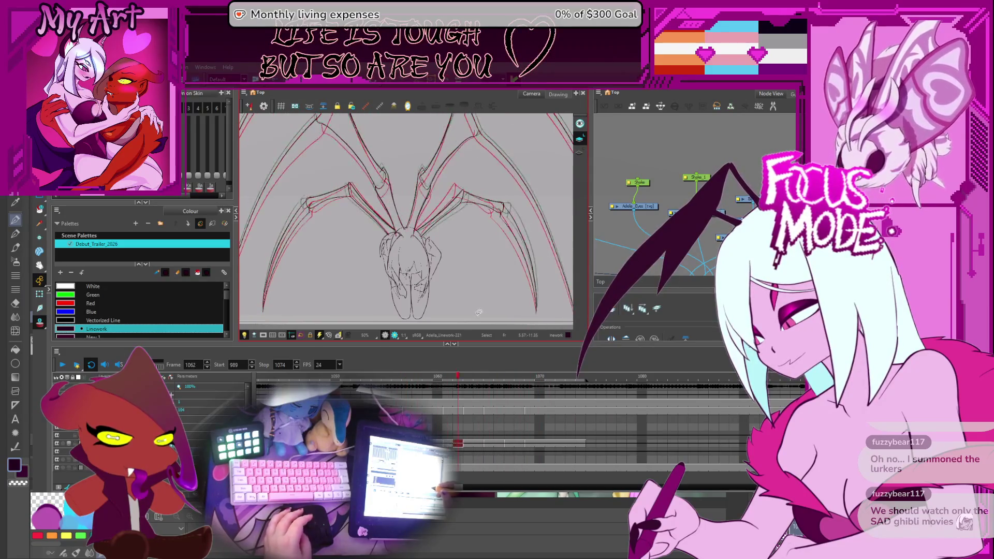
key("comma")
key("period")
key("period")
key("period")
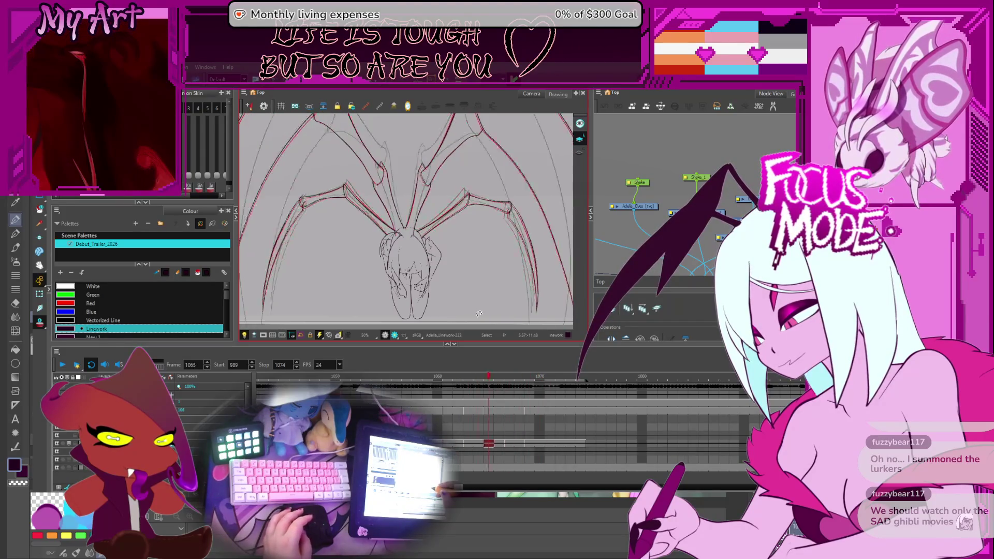
key("period")
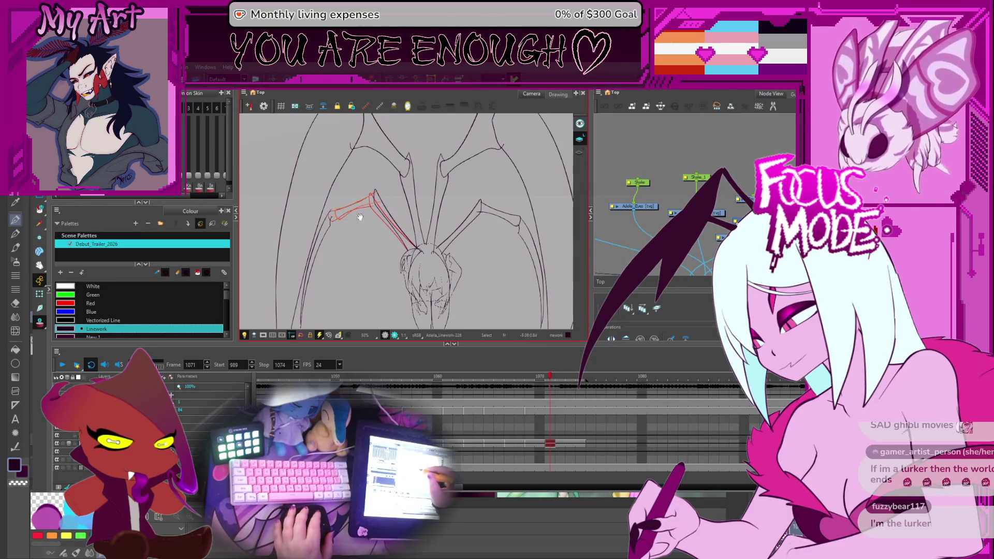
Deselect, pick the red stroke on the left wing's lower strut and enlarge the view of it
left_click_drag(362, 215, 352, 213)
key("Escape")
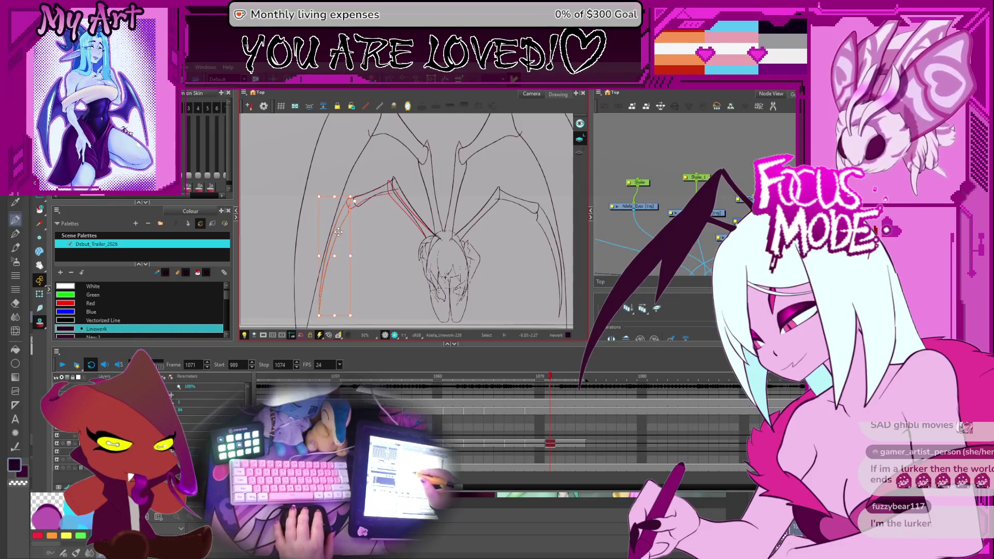
left_click(345, 231)
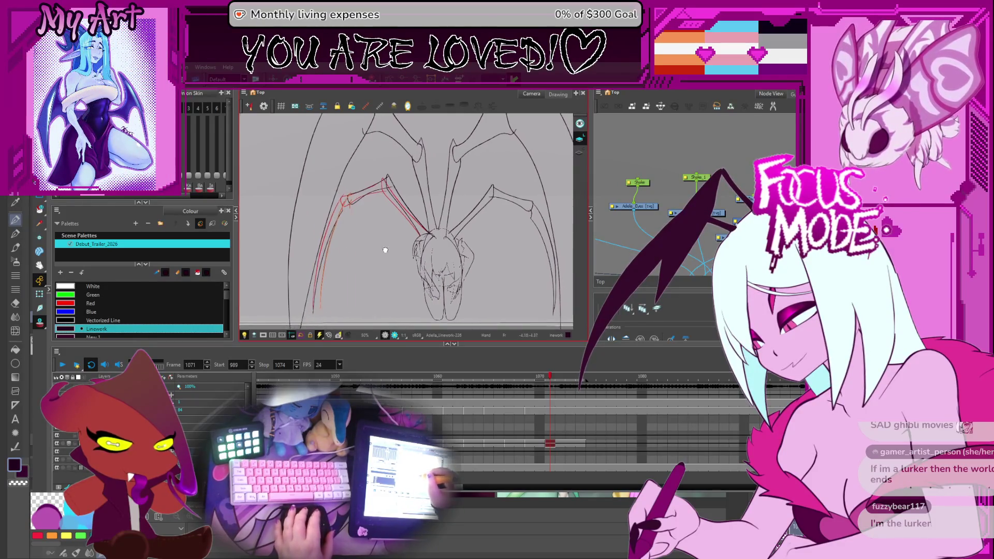
scroll(329, 230, "down", 1)
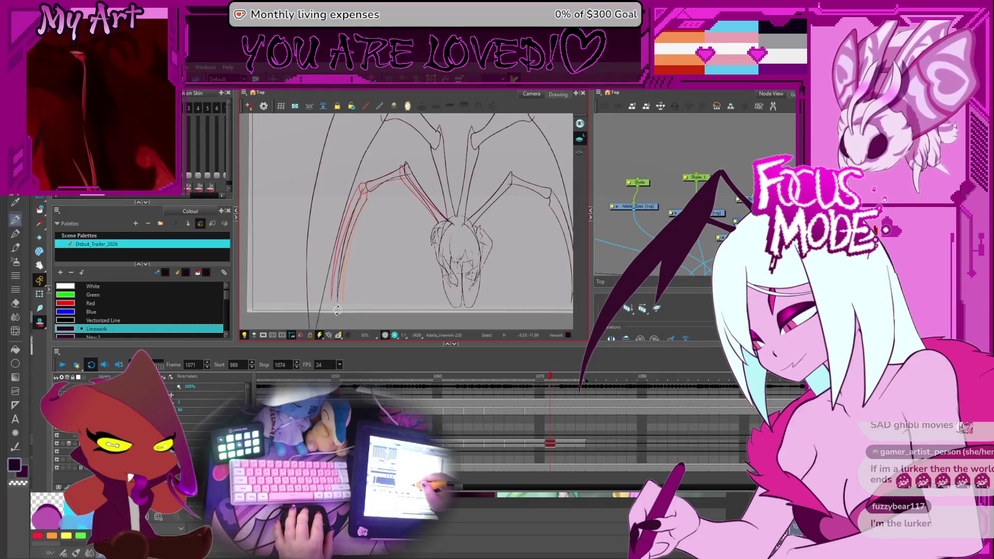
scroll(338, 309, "up", 1)
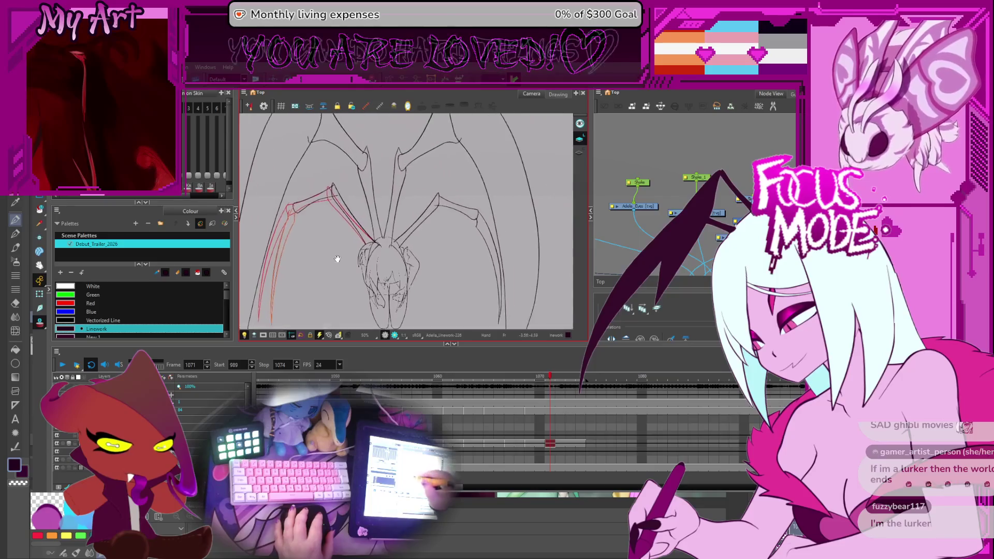
left_click_drag(365, 218, 373, 205)
Add a red stroke running along the right wing's inner bone on frame 1071
left_click(426, 240)
key("Escape")
left_click_drag(441, 203, 485, 225)
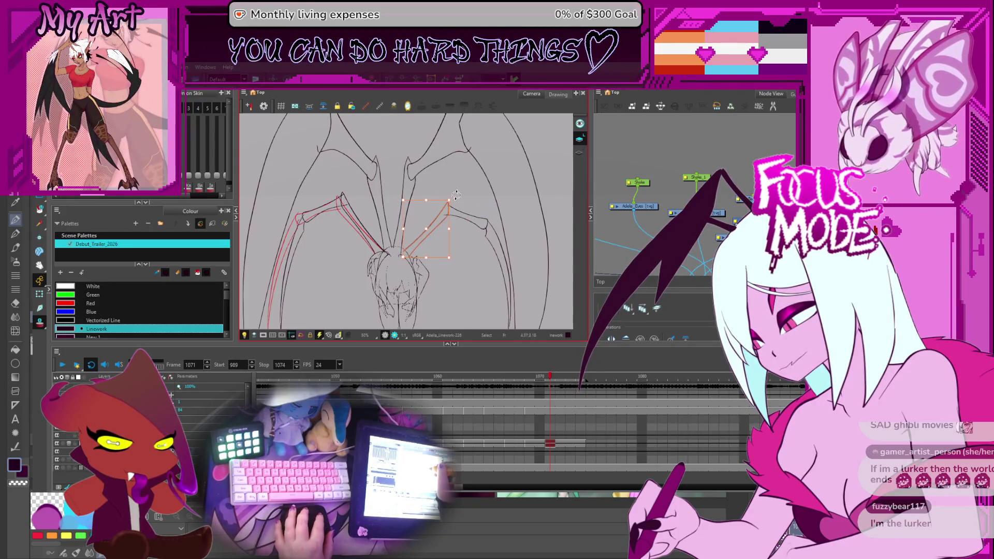
Nudge the right wing-tip red strokes into alignment with the black lineart and check the result
left_click(428, 231)
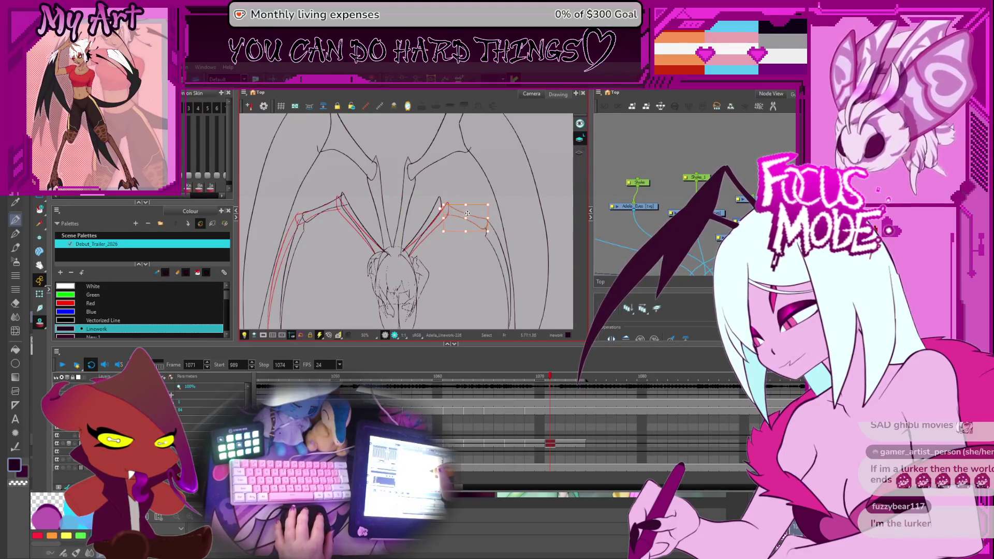
left_click(461, 206)
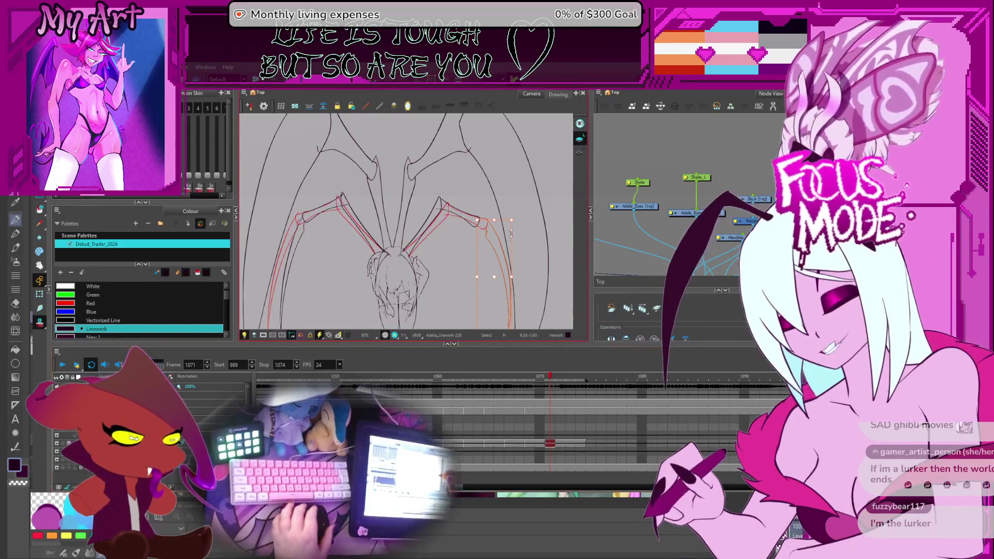
left_click(486, 244)
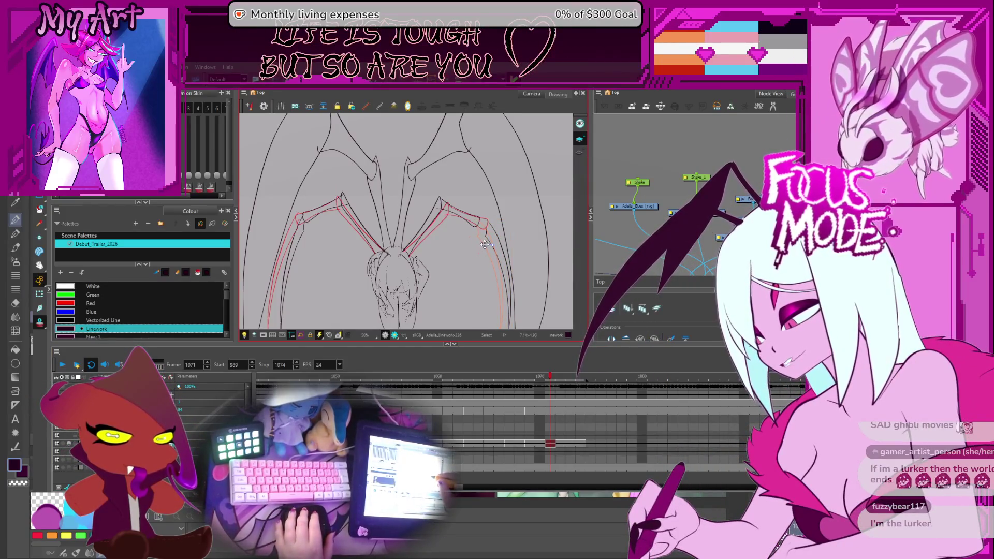
left_click_drag(487, 255, 491, 242)
left_click(485, 243)
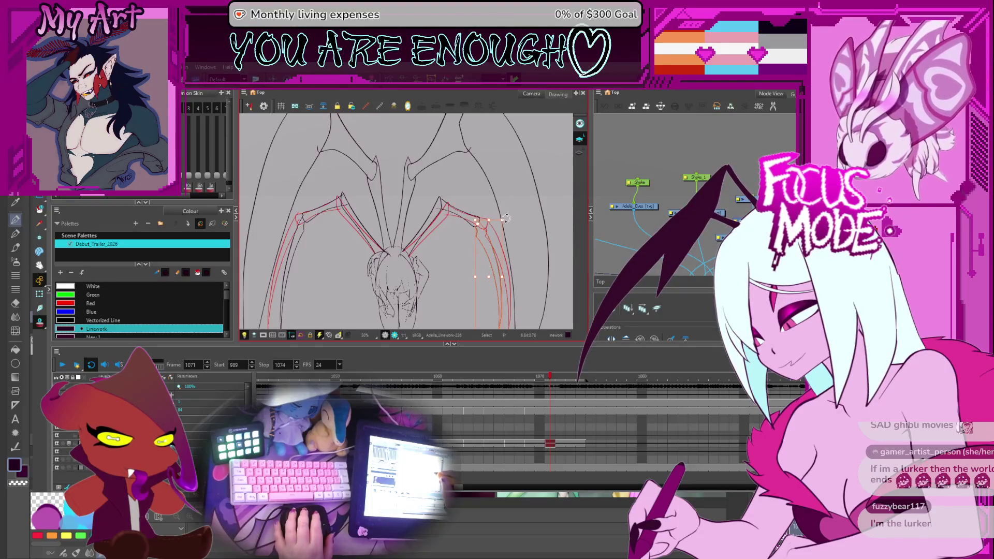
left_click(488, 229)
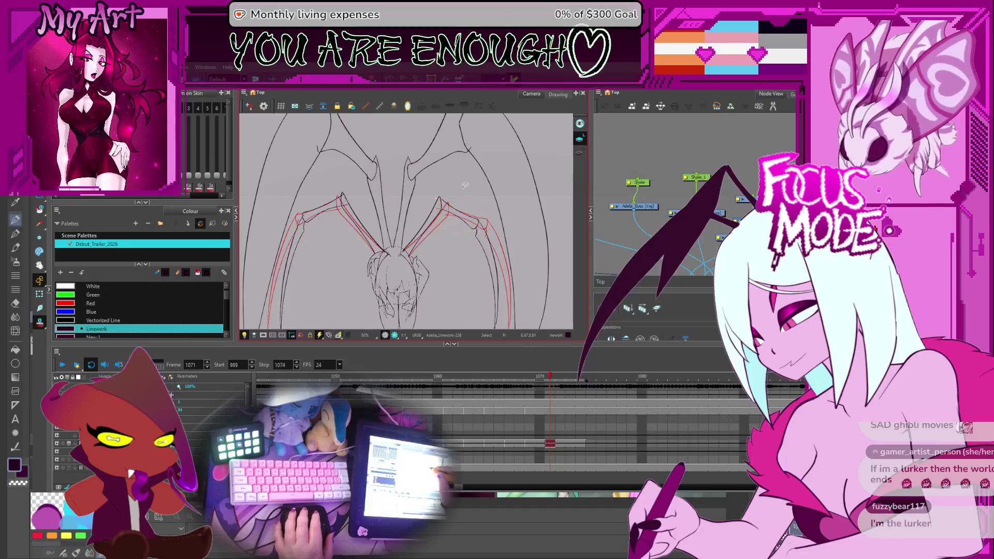
Compare the right wing stroke against neighbouring frames at full view, returning to frame 1071 and the left wing
key("period")
scroll(458, 201, "up", 4)
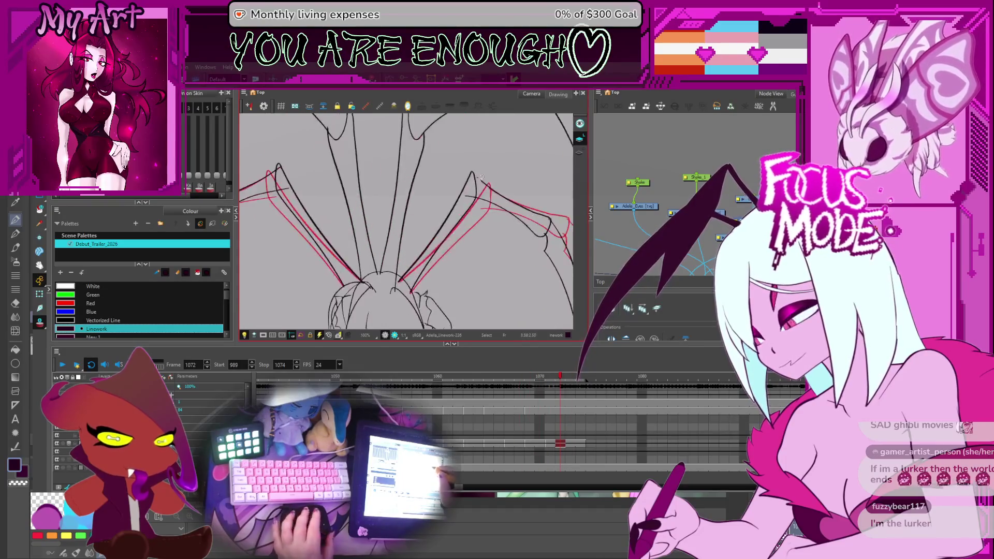
left_click(460, 225)
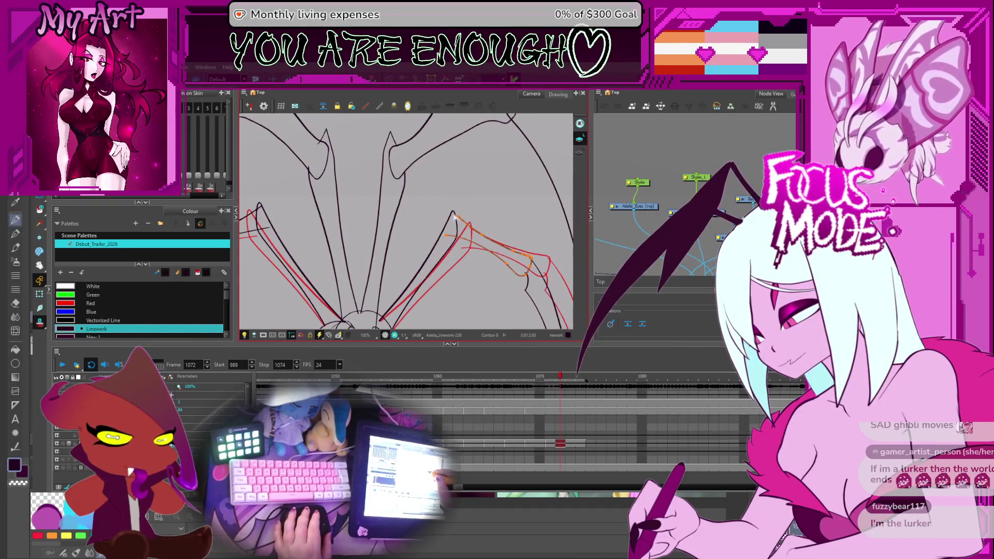
key("shift+z")
key("comma")
key("comma")
key("comma")
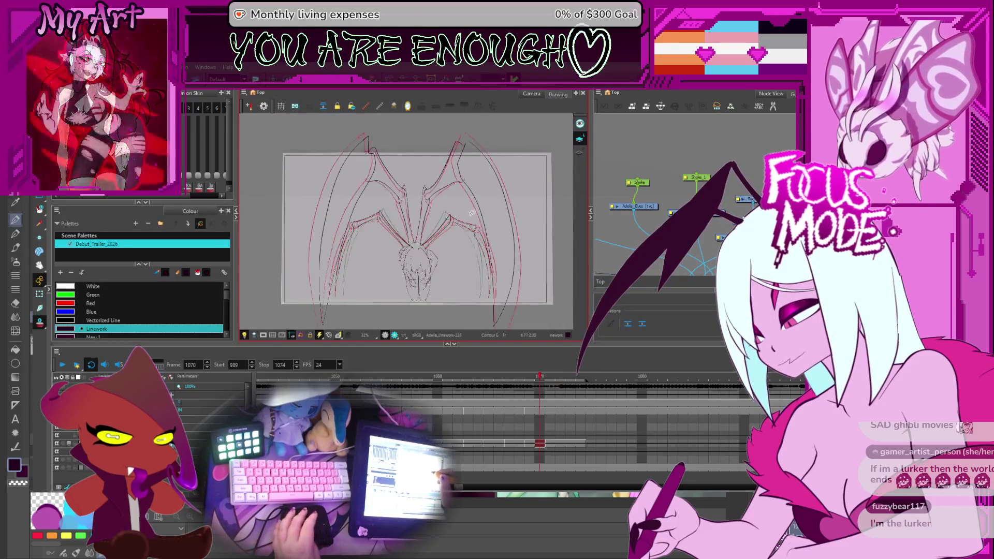
key("period")
key("period")
key("period")
key("period")
key("period")
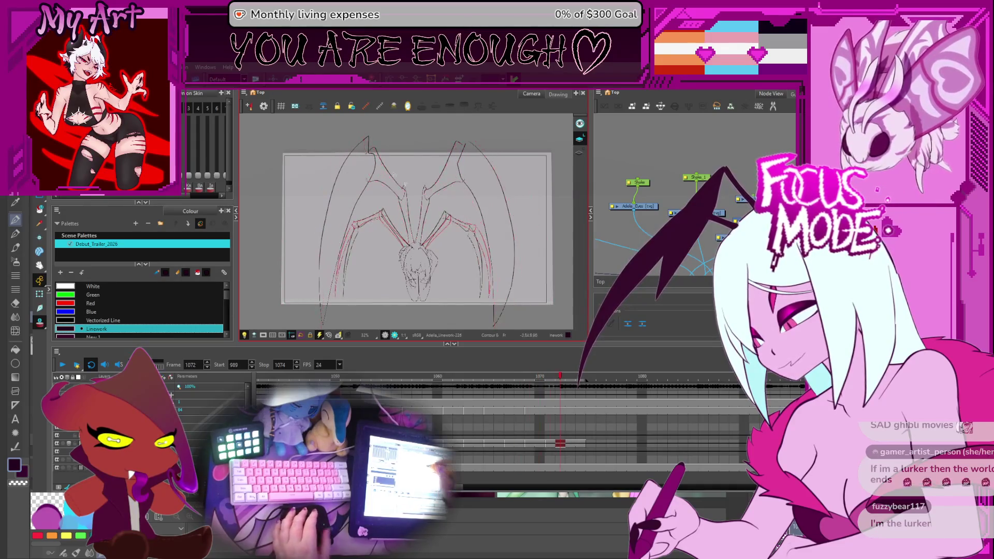
key("comma")
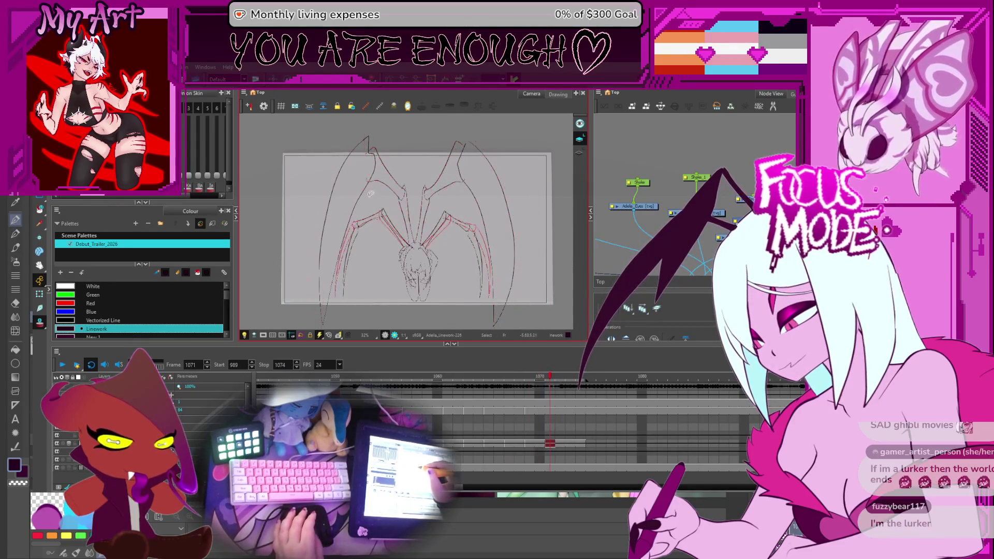
left_click(347, 226)
left_click_drag(348, 254, 359, 245)
scroll(424, 183, "up", 2)
scroll(435, 191, "up", 2)
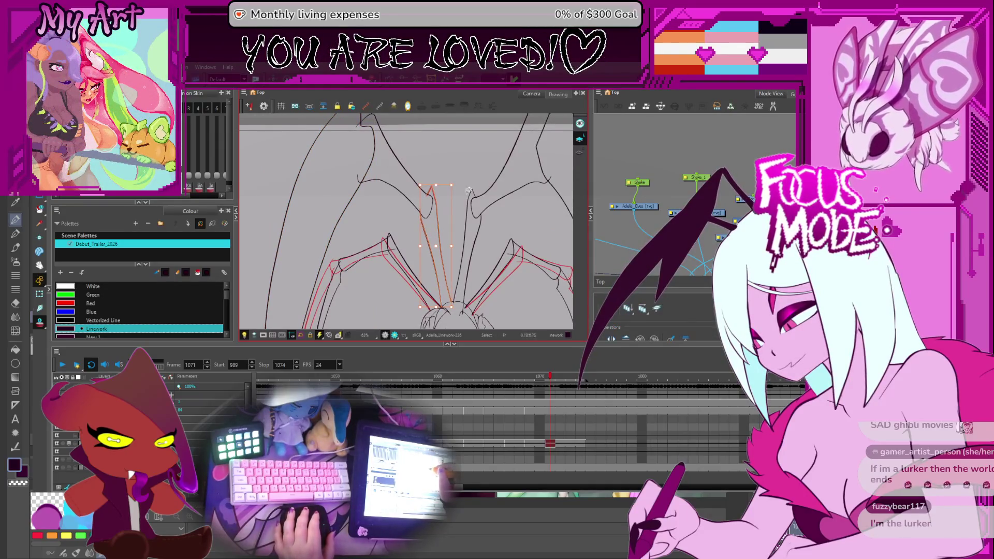
Shift the inner wing-bone stroke right onto the black line and select the strokes around the joint for reshaping
left_click_drag(446, 234, 471, 200)
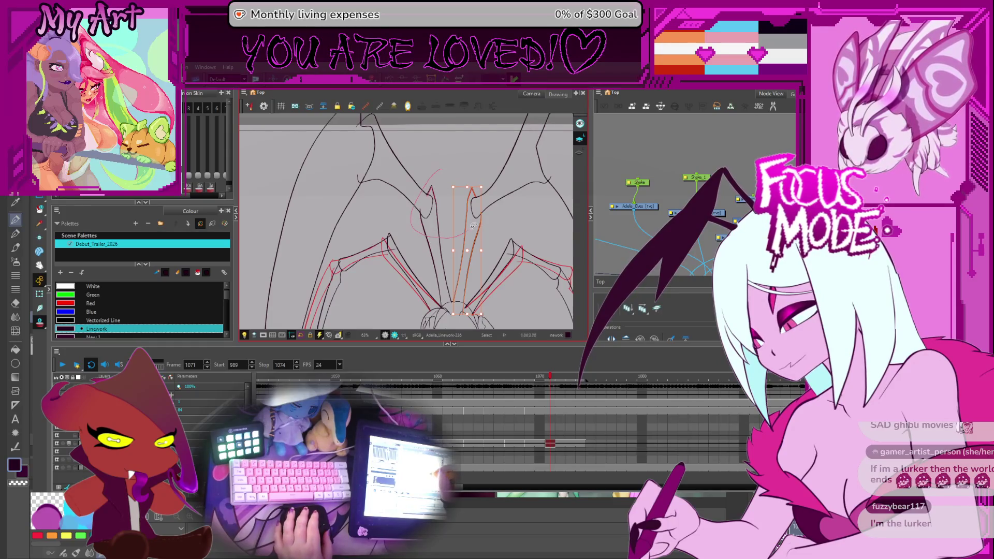
left_click(431, 179)
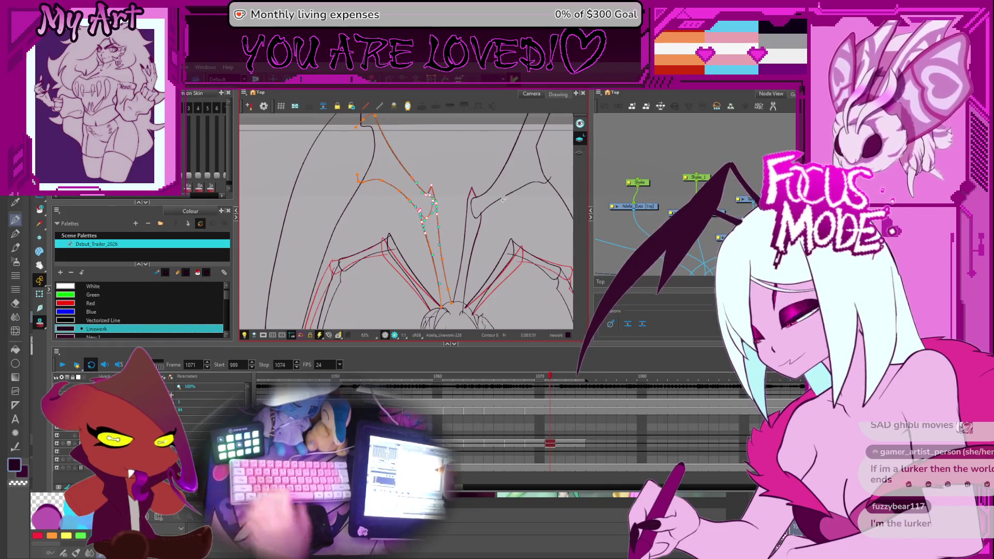
key("2")
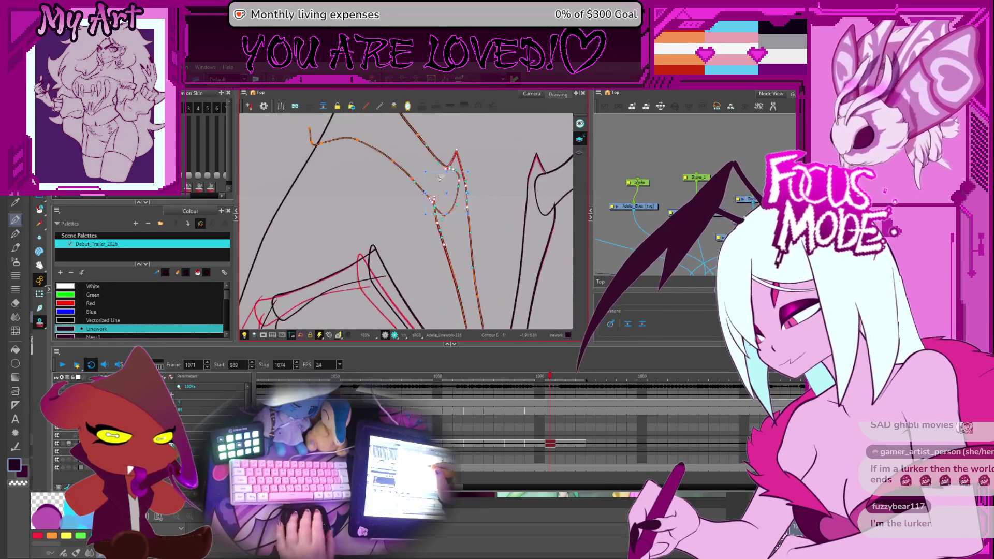
mouse_move(441, 177)
left_mouse_down()
mouse_move(422, 198)
mouse_move(434, 194)
left_mouse_up()
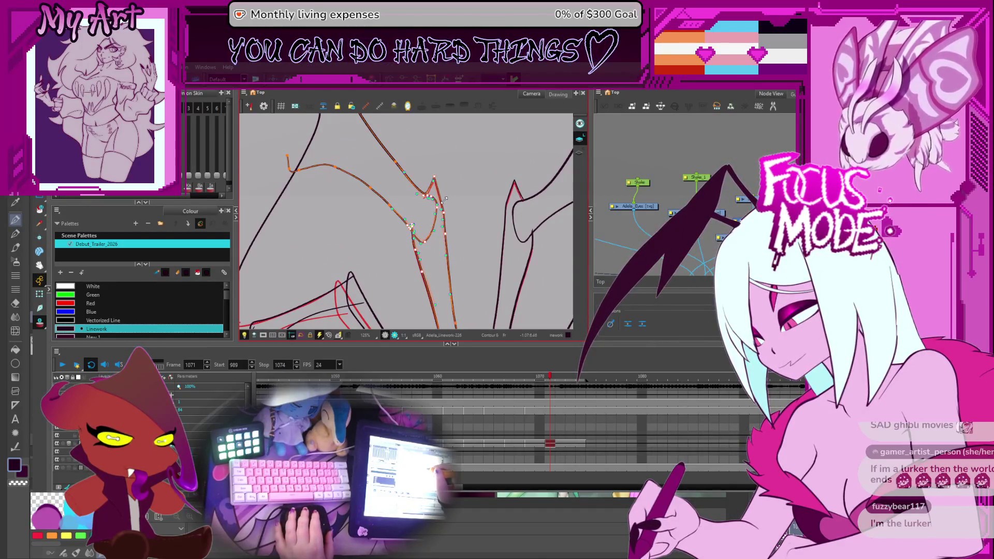
left_click_drag(443, 199, 424, 233)
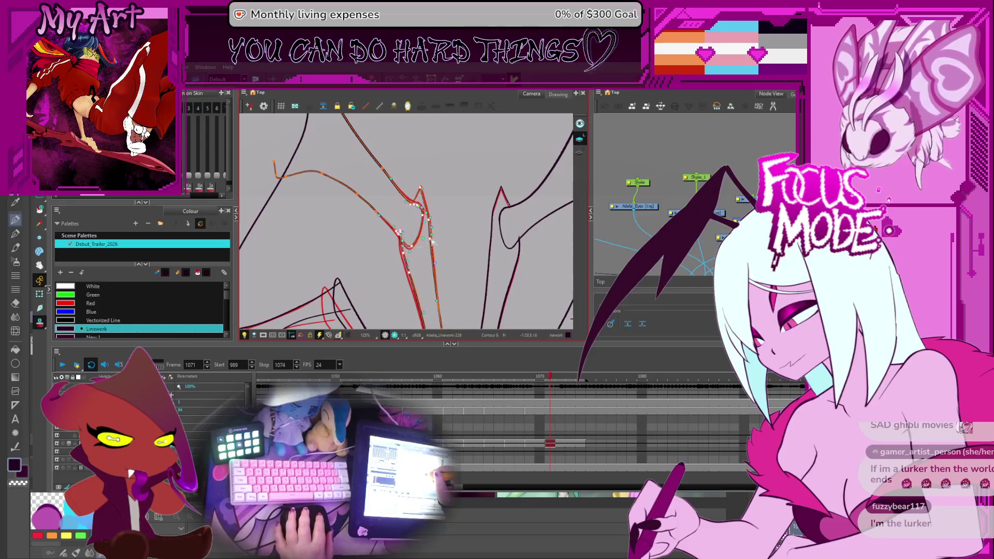
left_click(485, 257)
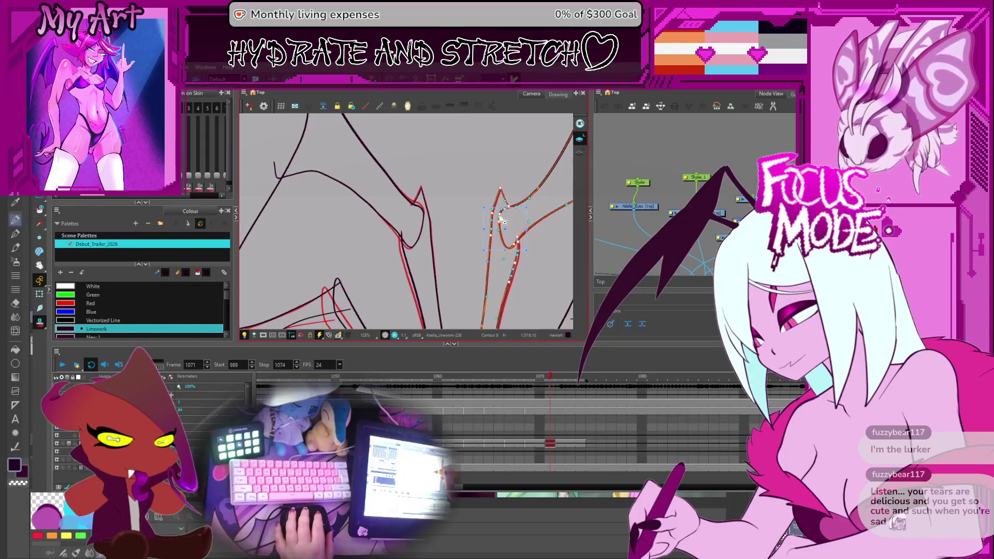
mouse_move(513, 272)
left_mouse_down()
mouse_move(501, 215)
mouse_move(457, 272)
left_mouse_up()
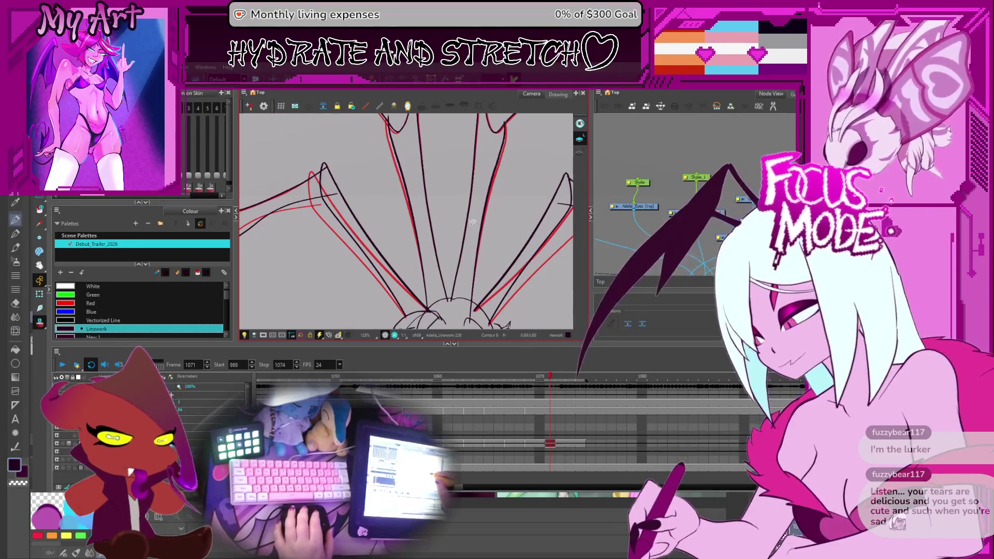
left_click_drag(496, 225, 495, 264)
scroll(495, 264, "down", 3)
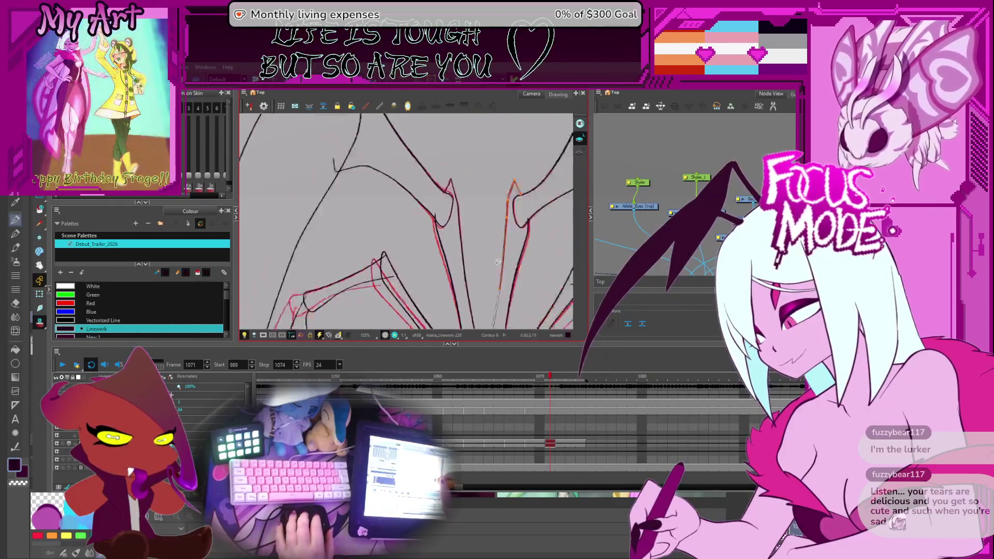
scroll(463, 220, "down", 4)
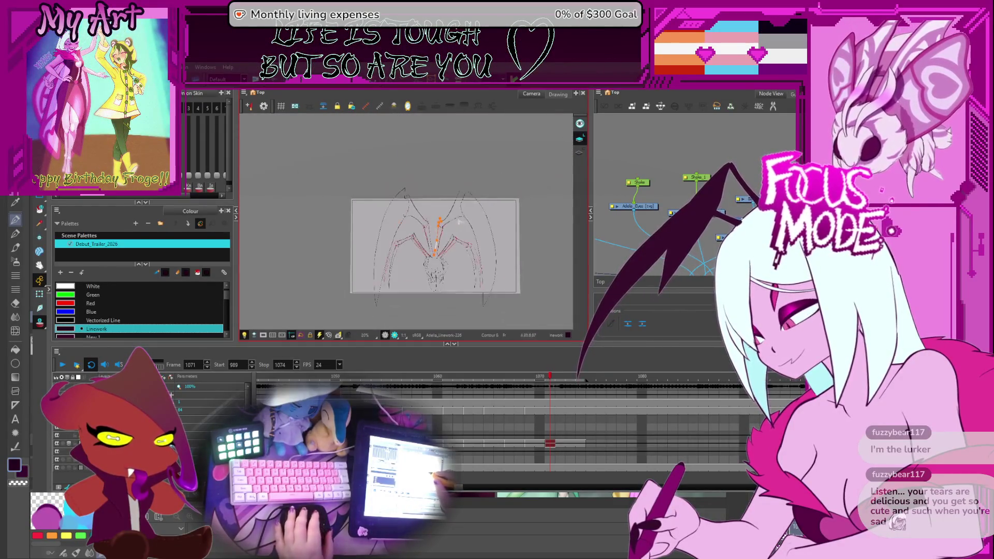
scroll(451, 225, "up", 3)
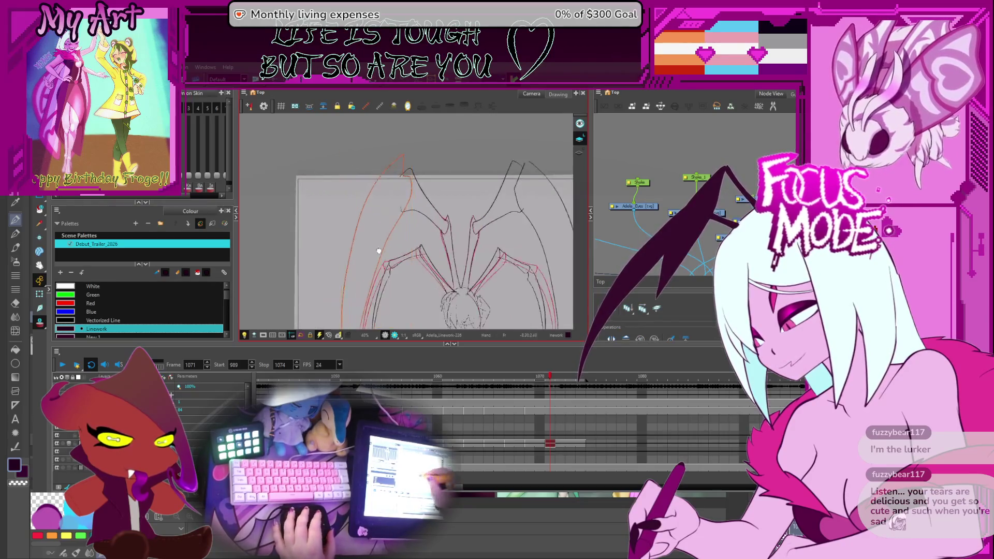
left_click_drag(401, 228, 398, 239)
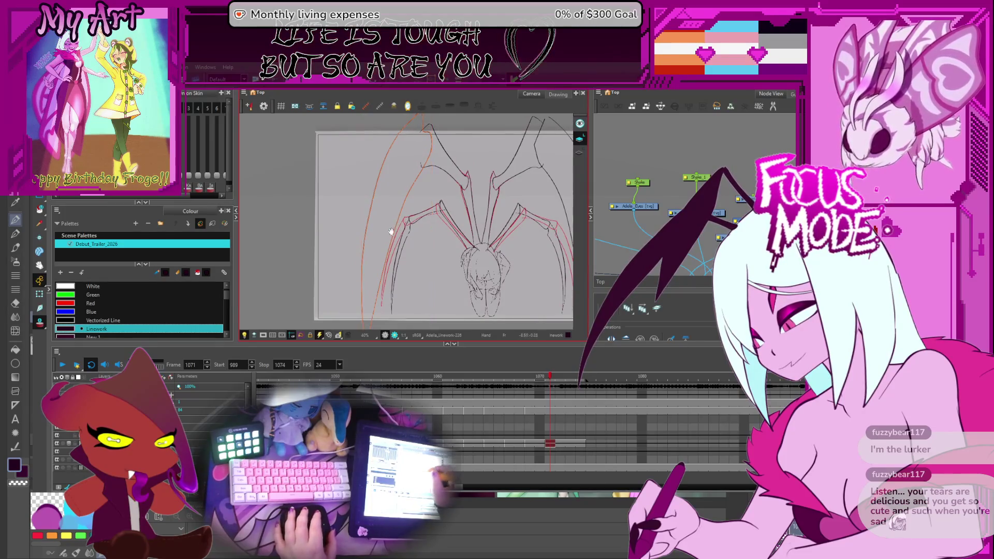
left_click(417, 157)
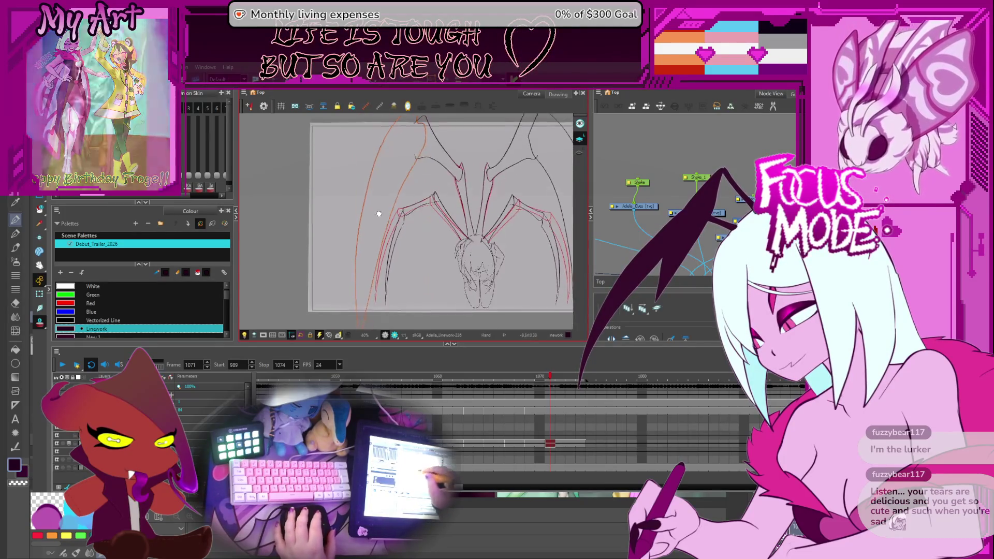
left_click_drag(414, 162, 404, 227)
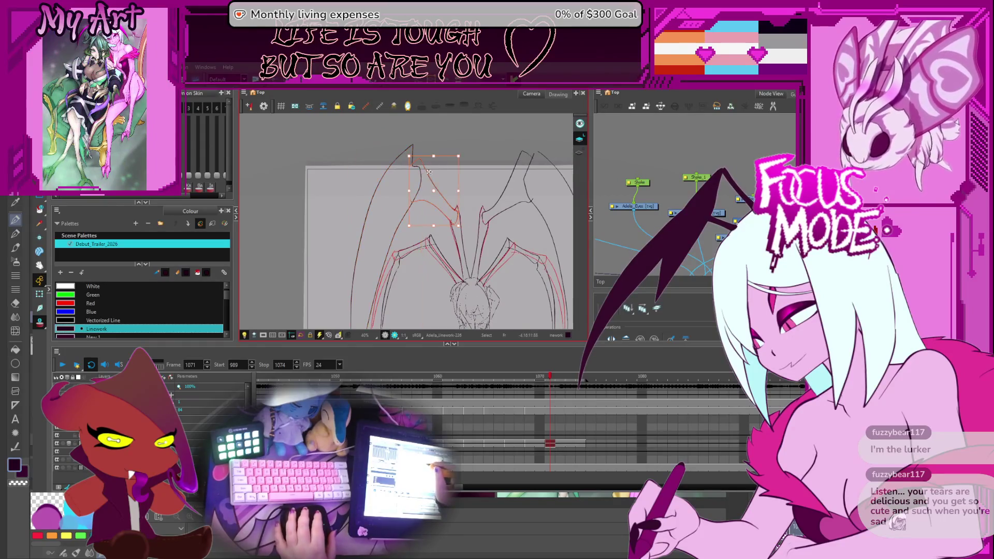
Zoom onto the upper left wing and drag the red stroke's contour points to follow the black outline
key("2")
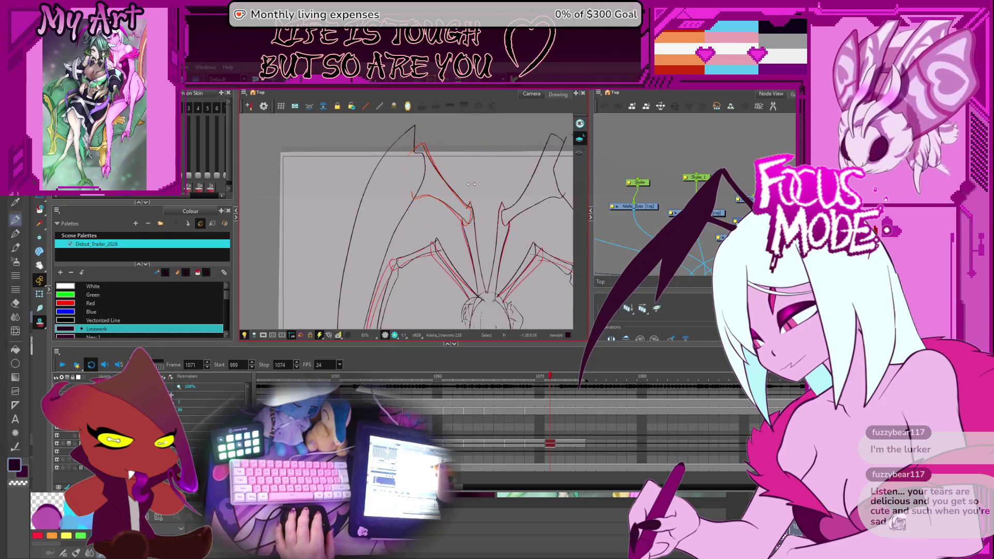
key("2")
key("2")
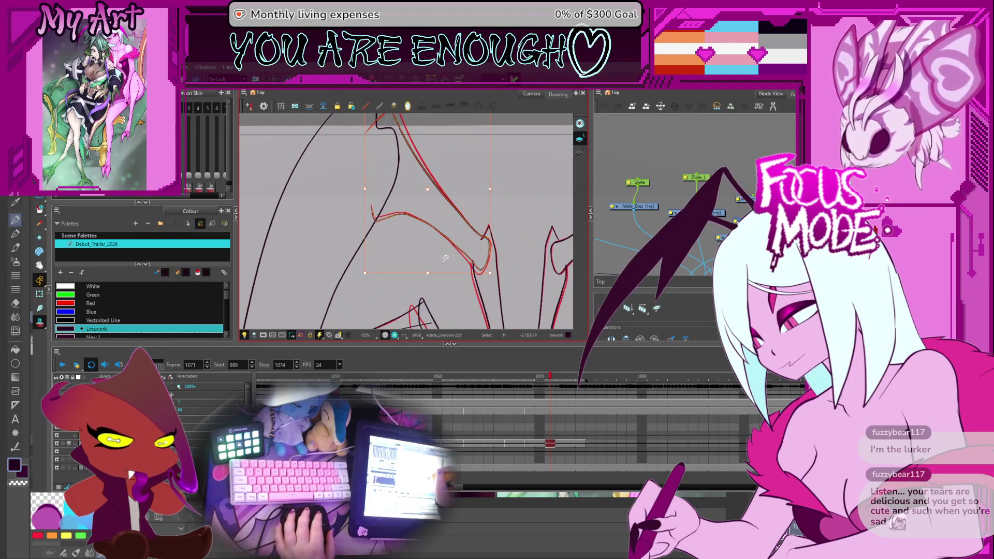
key("1")
key("1")
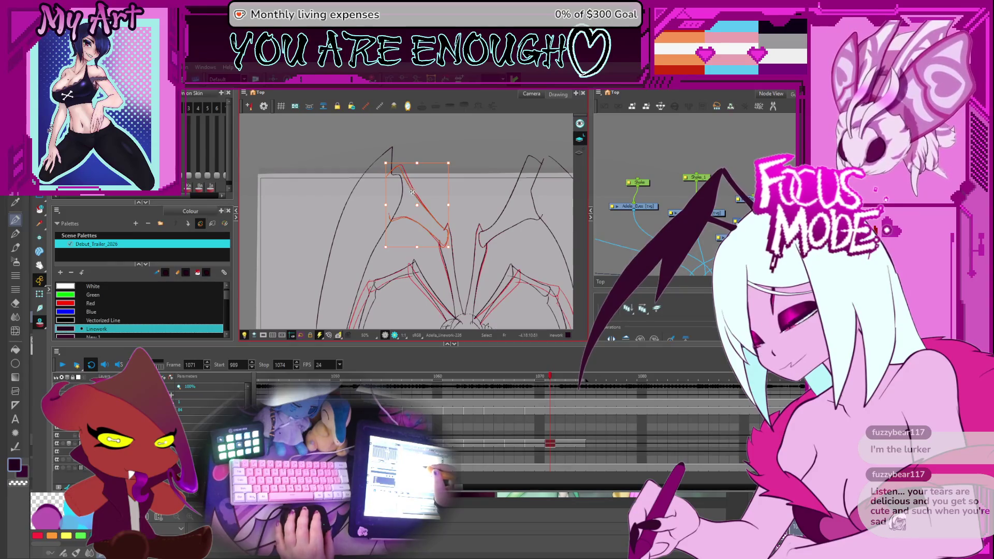
key("2")
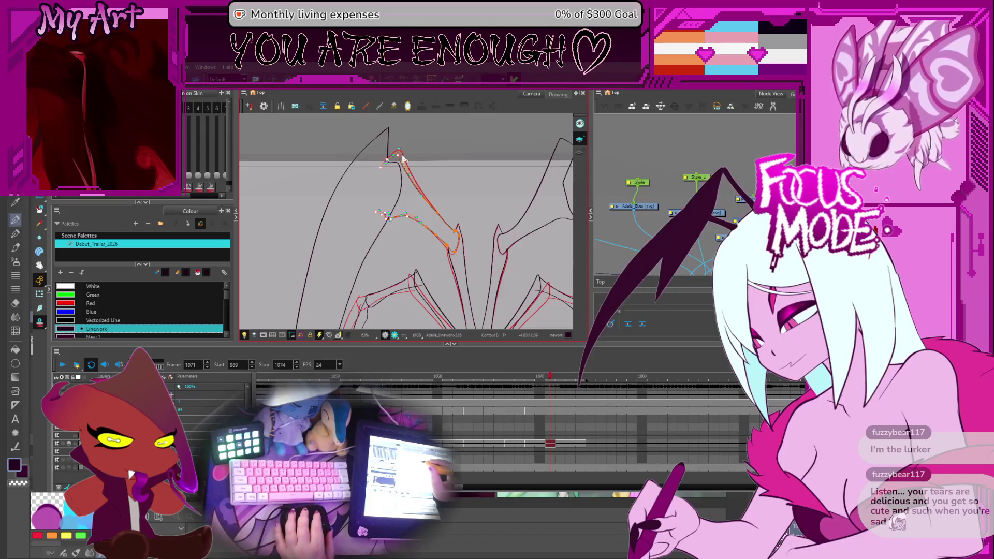
key("Escape")
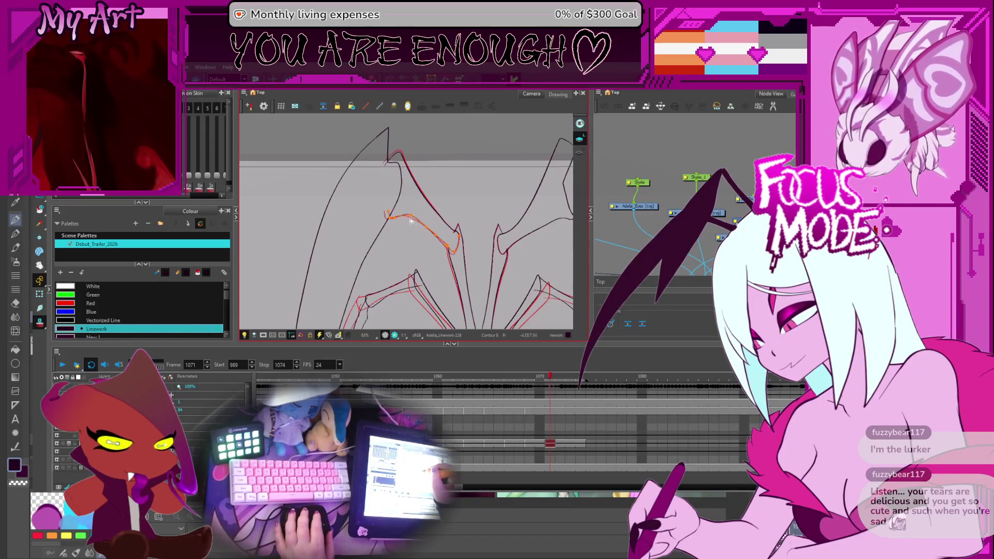
scroll(418, 224, "up", 2)
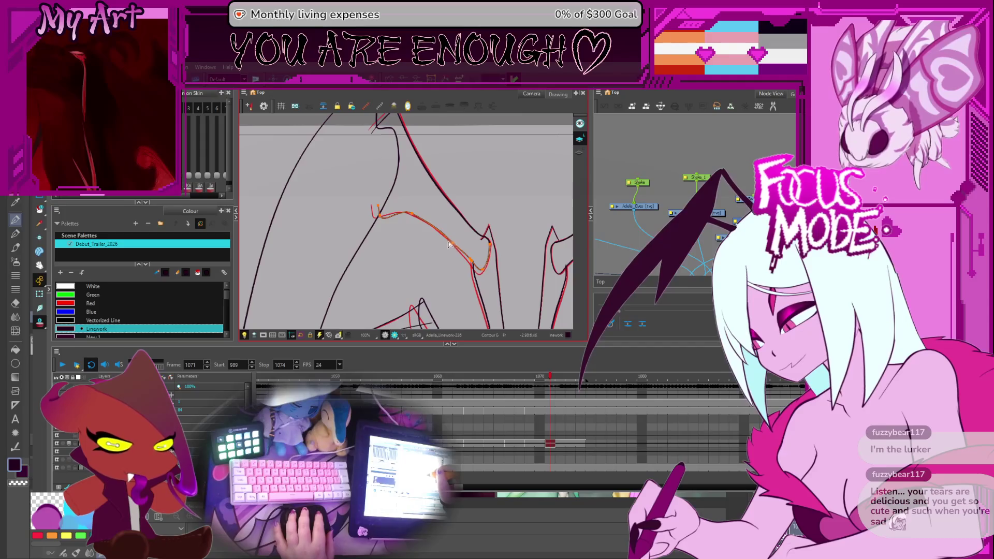
left_click(449, 243)
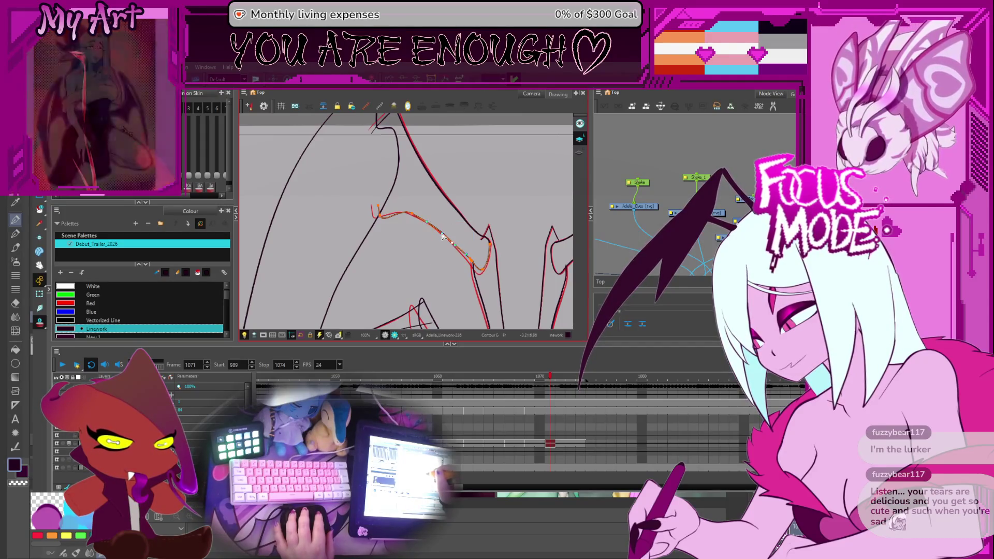
scroll(448, 238, "down", 2)
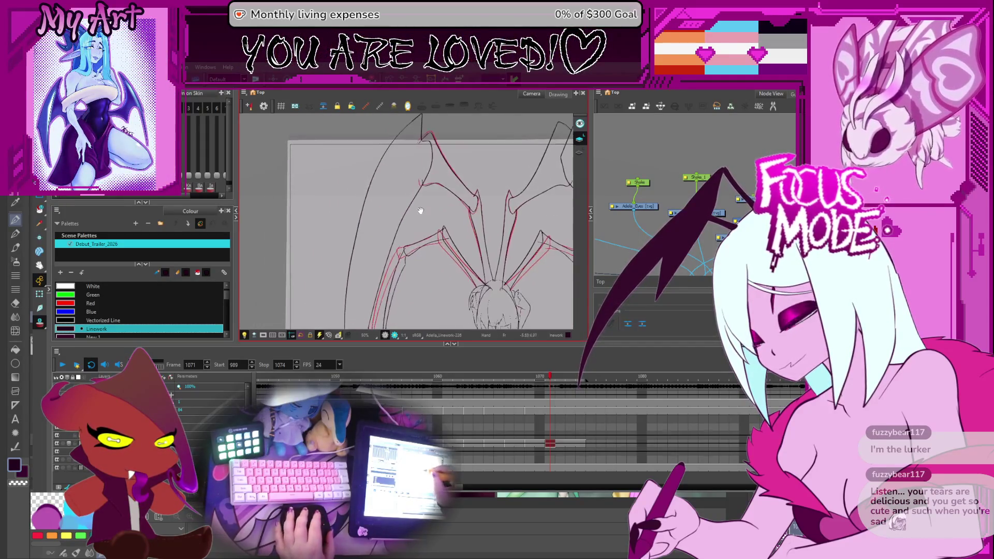
Adjust frame 1071's outer left-wing red stroke onto the black sketch line, reselecting to refine
left_click(372, 203)
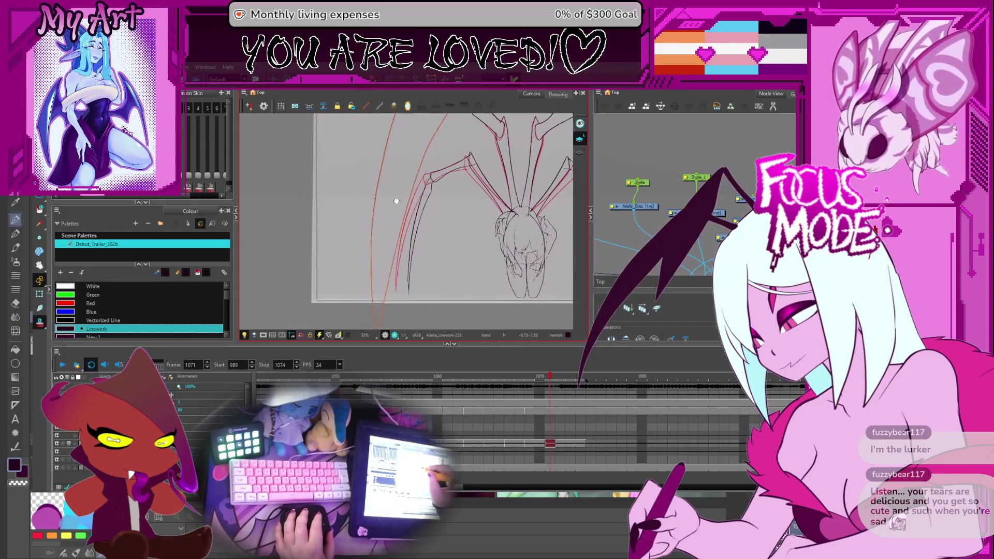
left_click_drag(373, 262, 433, 200)
key("Escape")
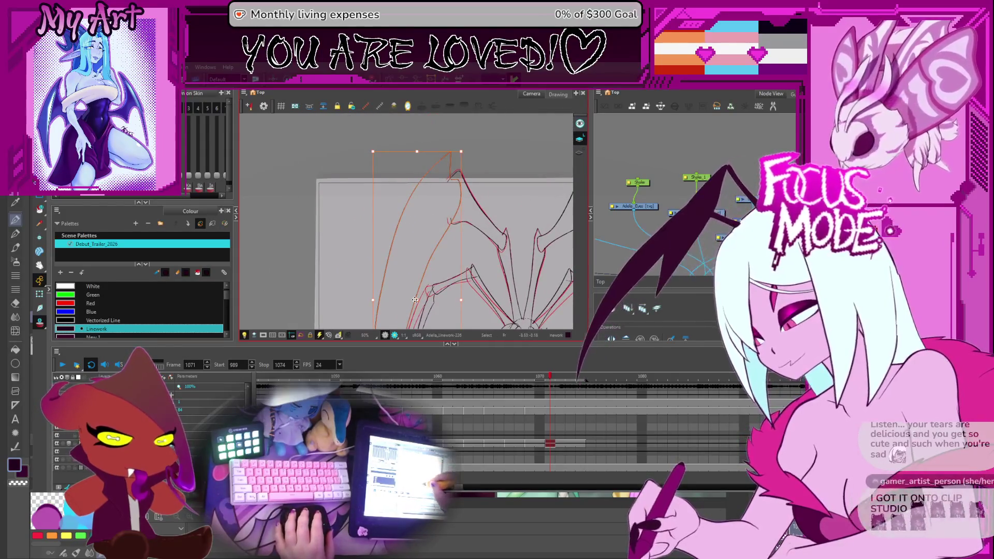
left_click(459, 198)
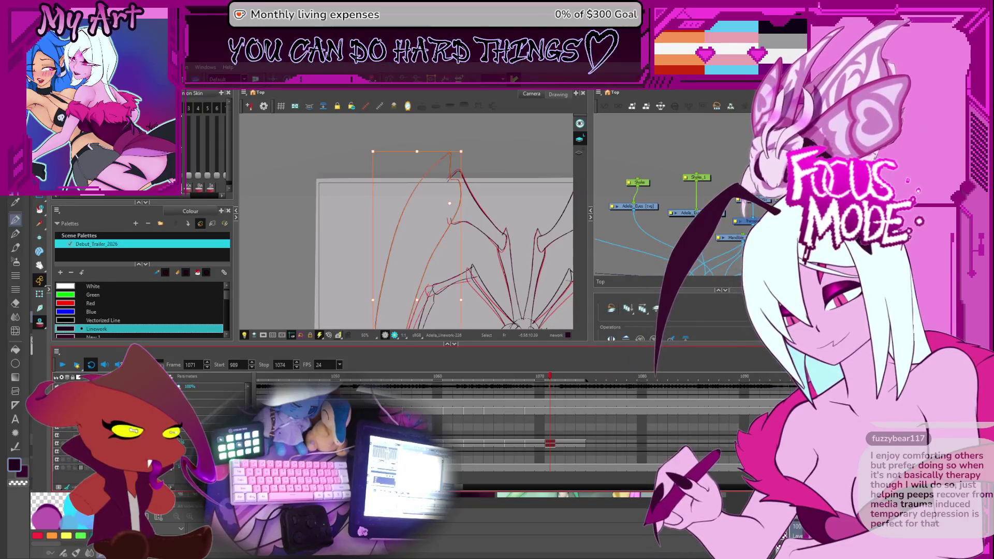
key("Escape")
scroll(443, 233, "up", 3)
scroll(442, 233, "down", 3)
left_click(389, 311)
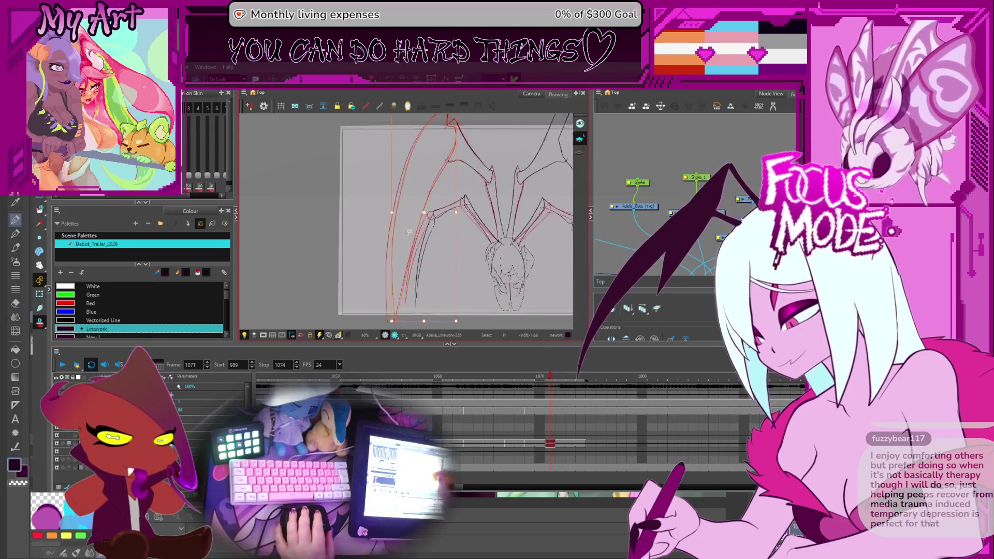
scroll(405, 257, "up", 3)
scroll(443, 210, "up", 3)
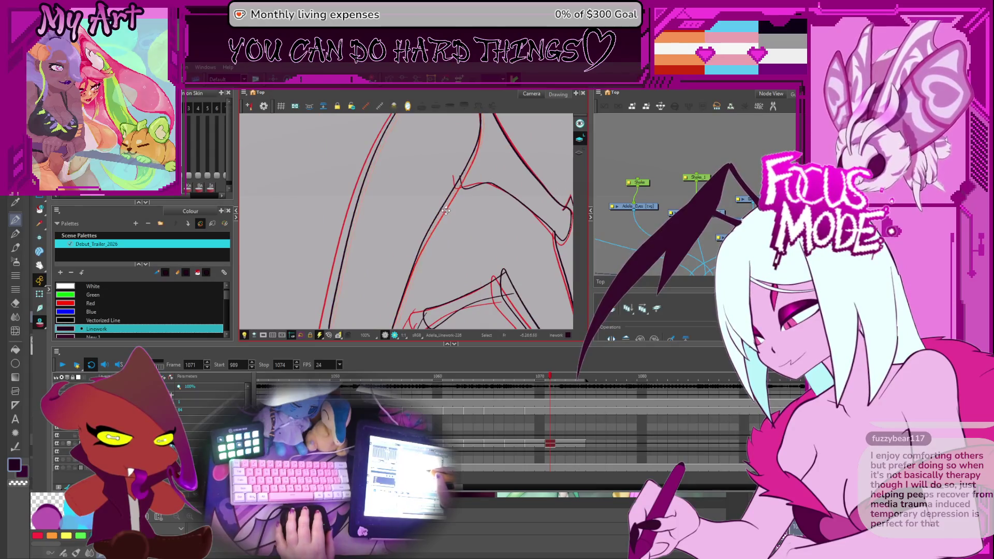
scroll(442, 209, "down", 3)
left_click_drag(443, 208, 422, 288)
scroll(421, 287, "down", 2)
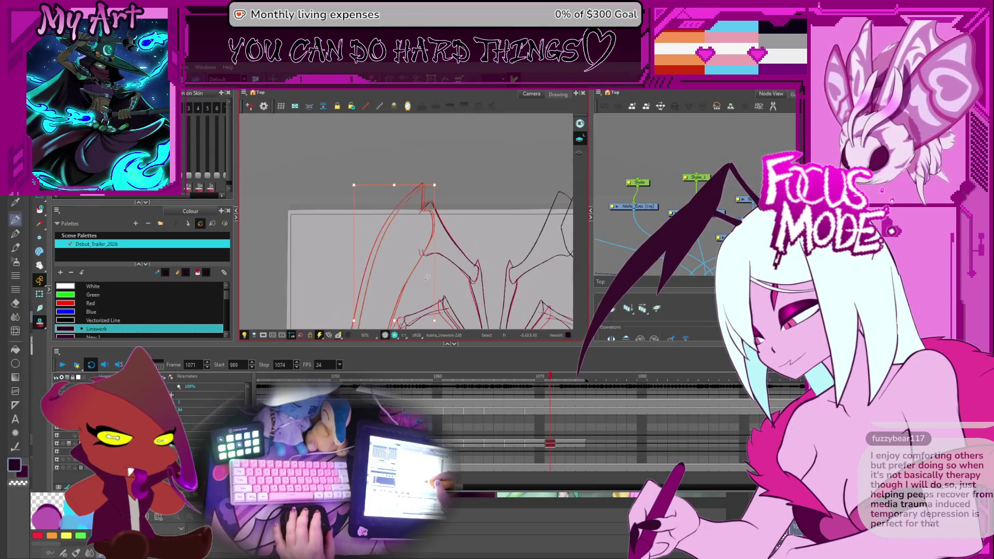
scroll(435, 233, "down", 2)
left_click_drag(448, 218, 412, 210)
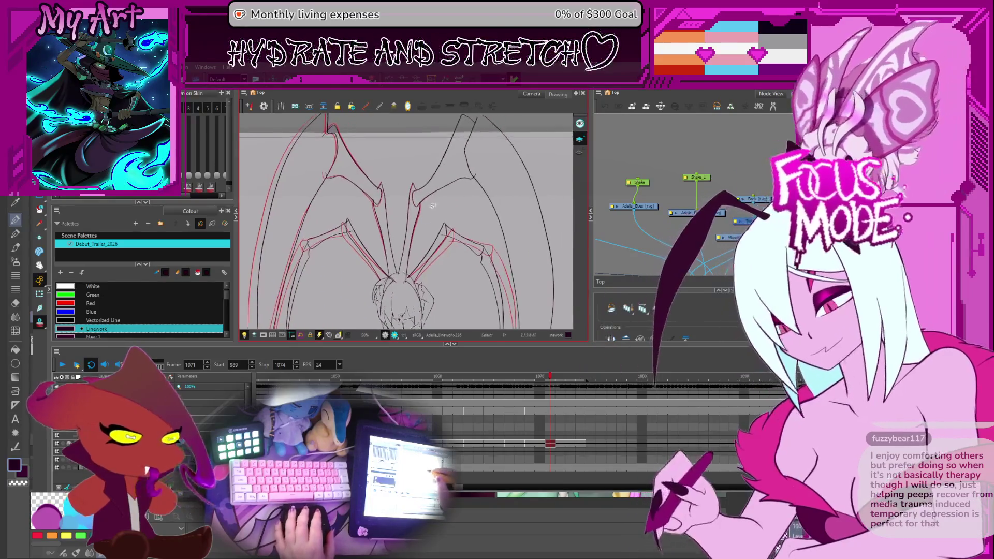
scroll(475, 266, "down", 3)
scroll(475, 265, "up", 4)
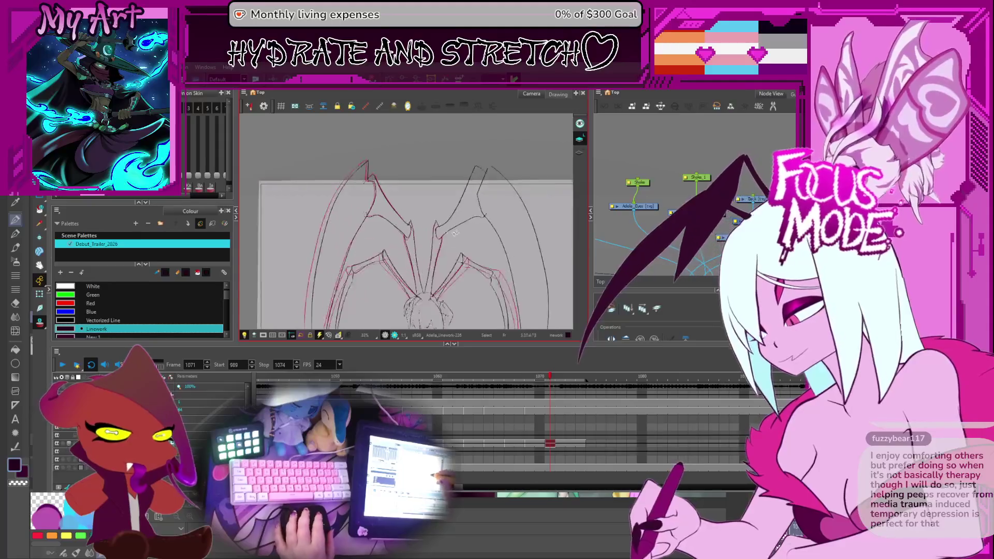
scroll(477, 232, "up", 2)
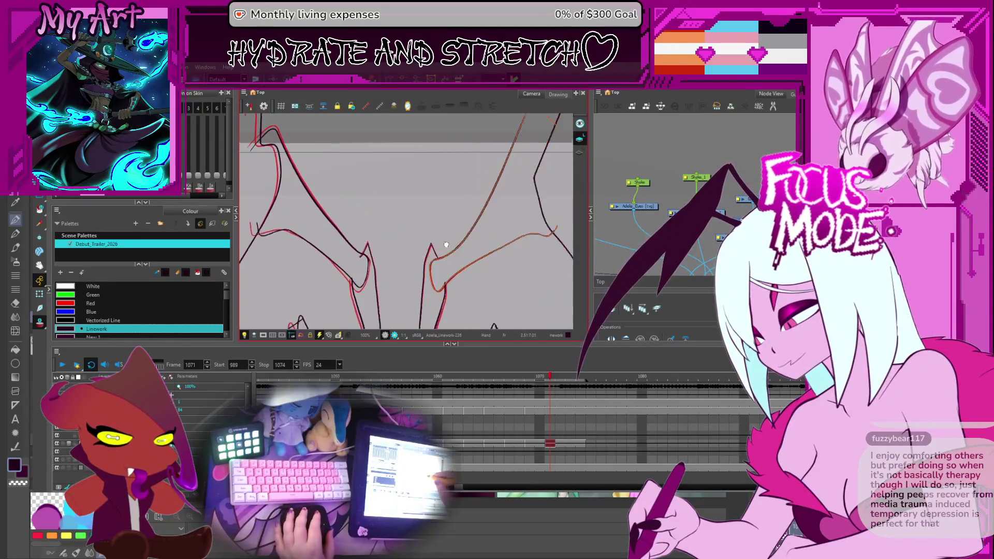
left_click_drag(476, 232, 412, 226)
key("Escape")
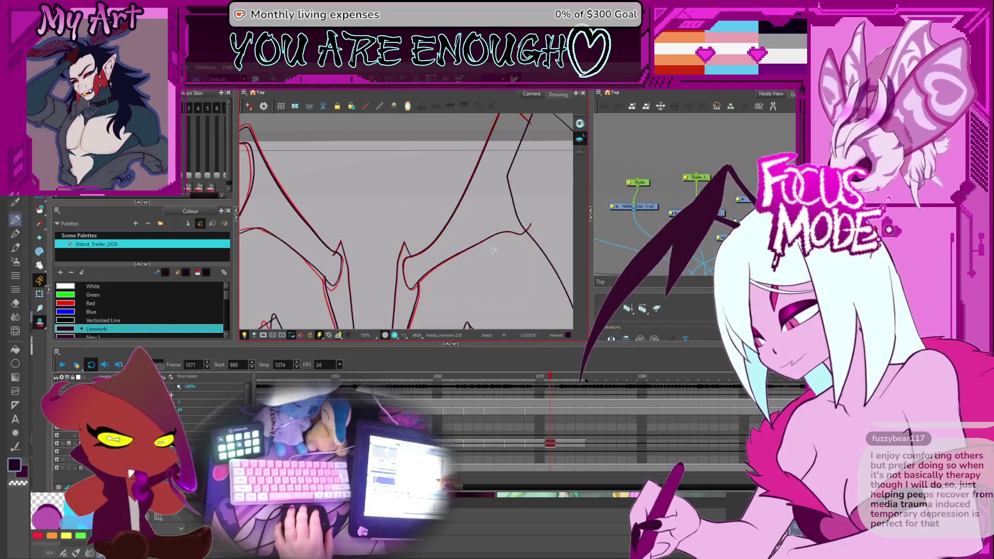
key("period")
key("comma")
scroll(385, 232, "down", 3)
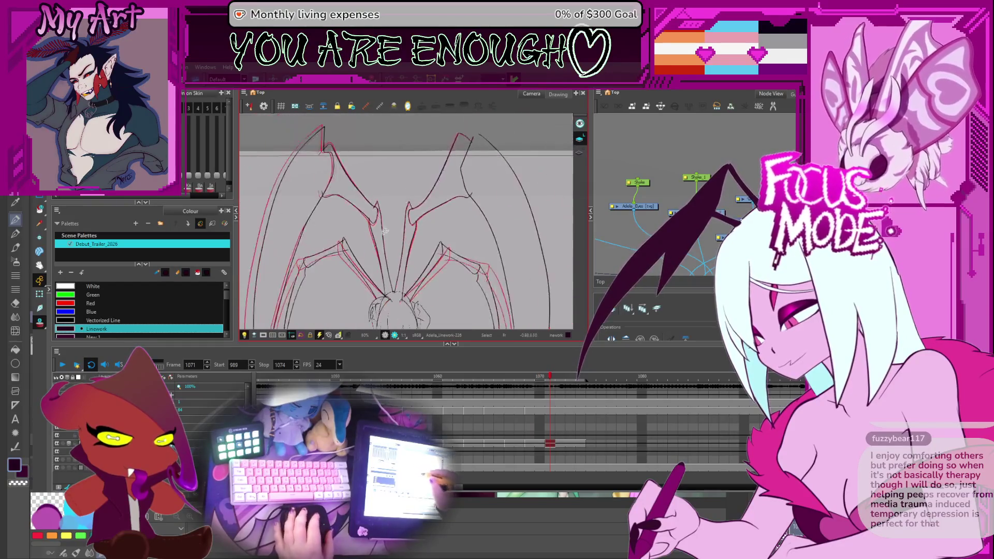
key("period")
key("space")
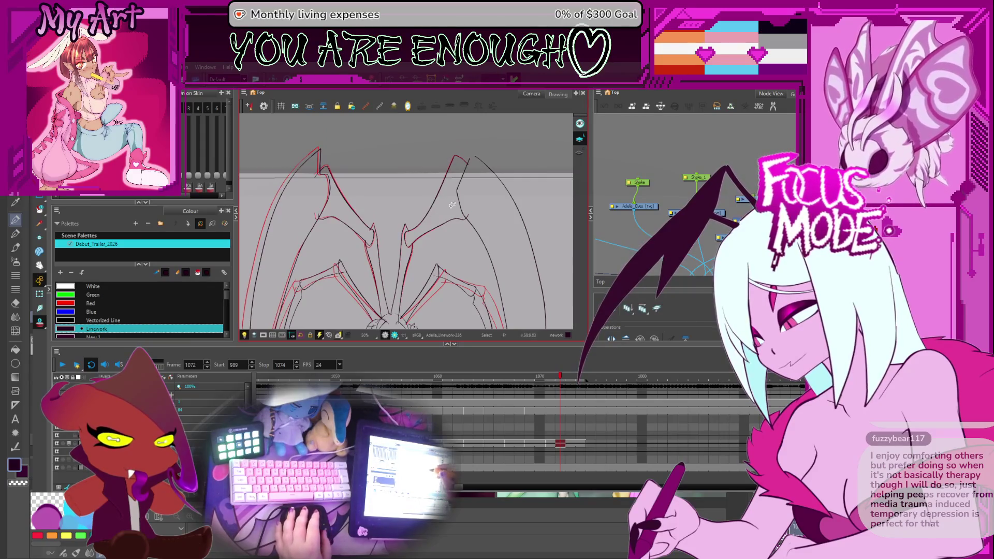
scroll(448, 205, "up", 4)
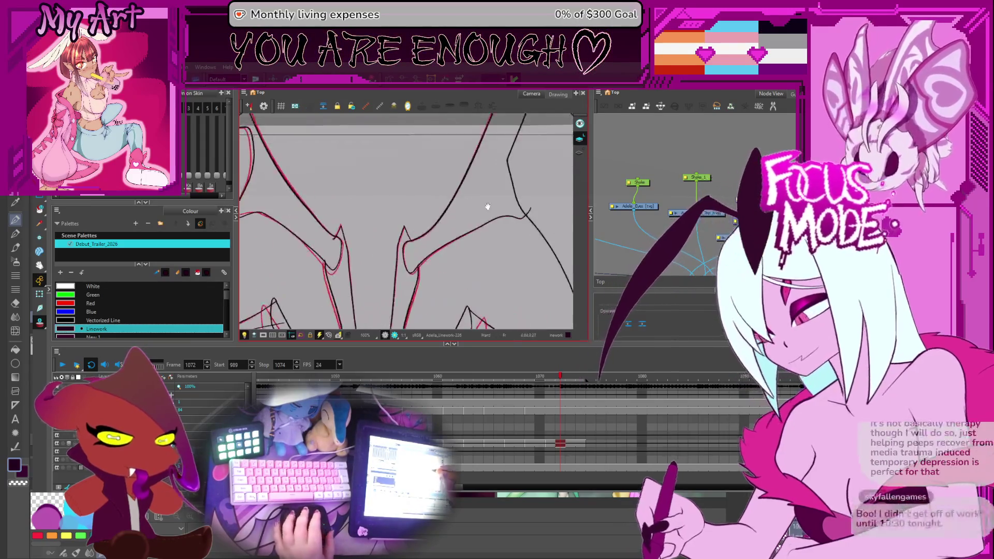
Pan along the right wing's inner edge on frame 1072 to inspect the red joint stroke
left_click_drag(450, 244, 439, 233)
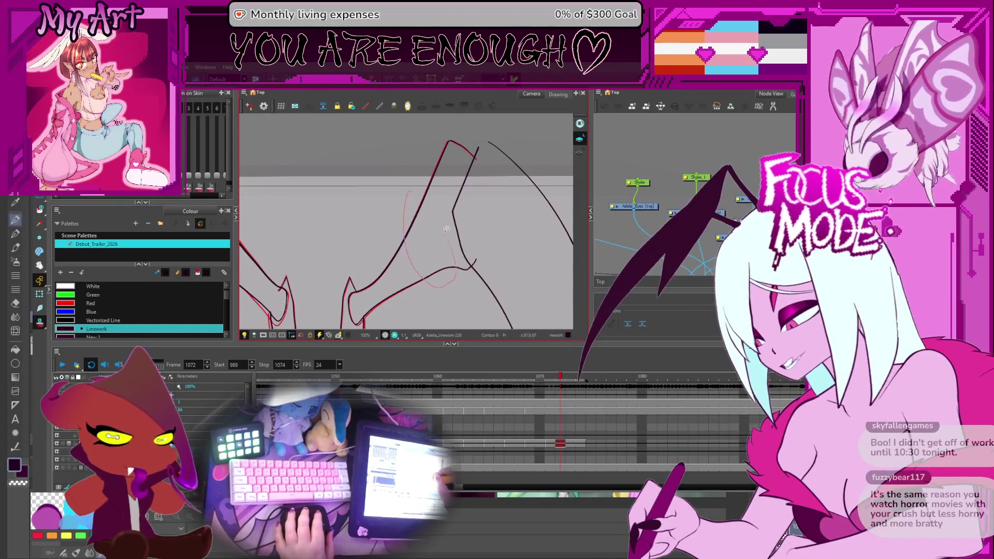
left_click_drag(479, 180, 493, 252)
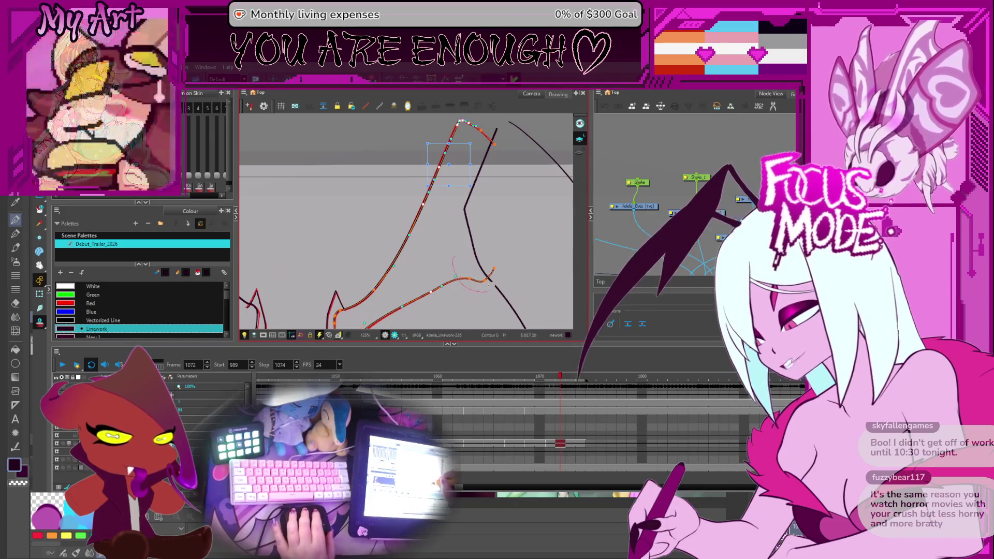
left_click_drag(490, 180, 497, 241)
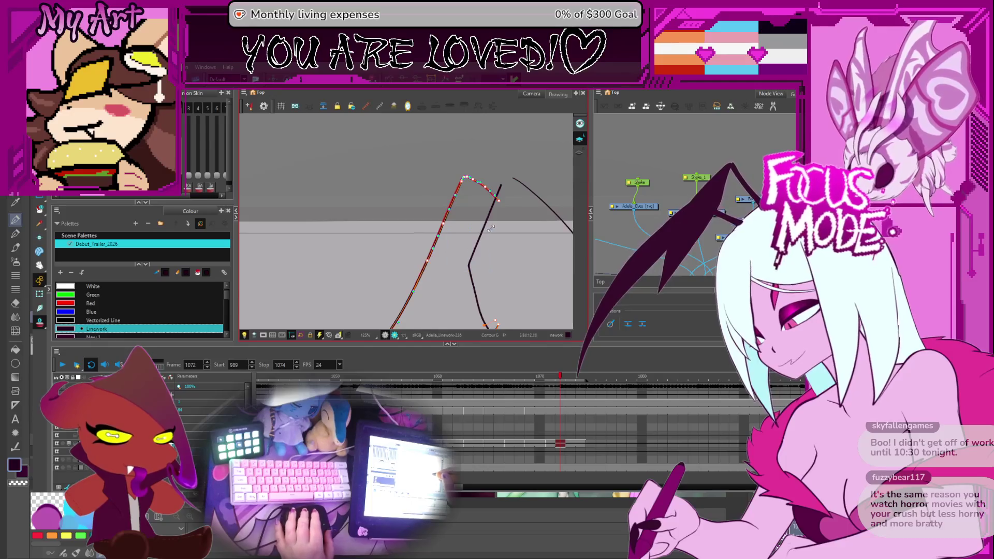
left_click_drag(489, 230, 476, 222)
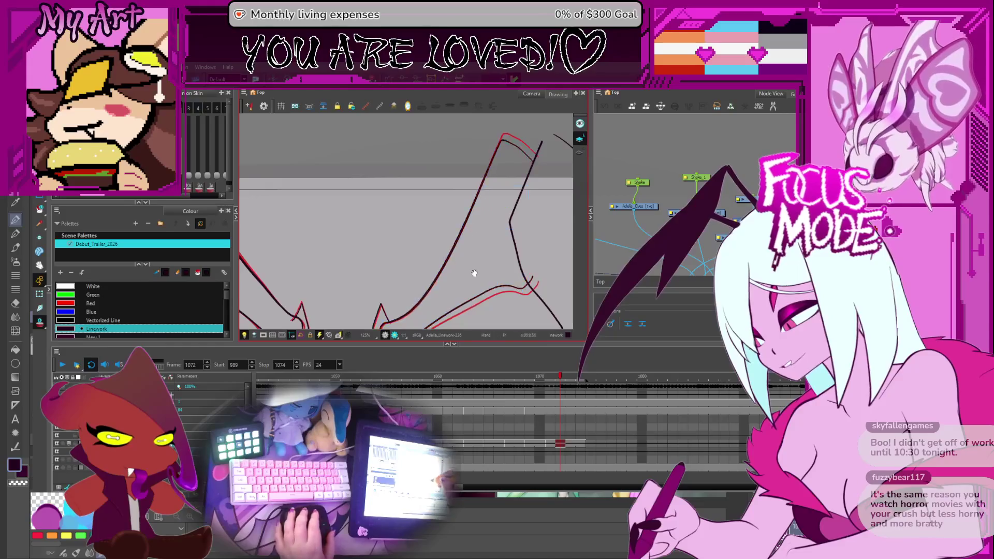
scroll(474, 273, "down", 2)
mouse_move(473, 264)
left_mouse_down()
mouse_move(533, 214)
mouse_move(482, 226)
left_mouse_up()
Point-edit the right wing's red inner stroke with the Contour Editor to follow the sketch
left_click(478, 233)
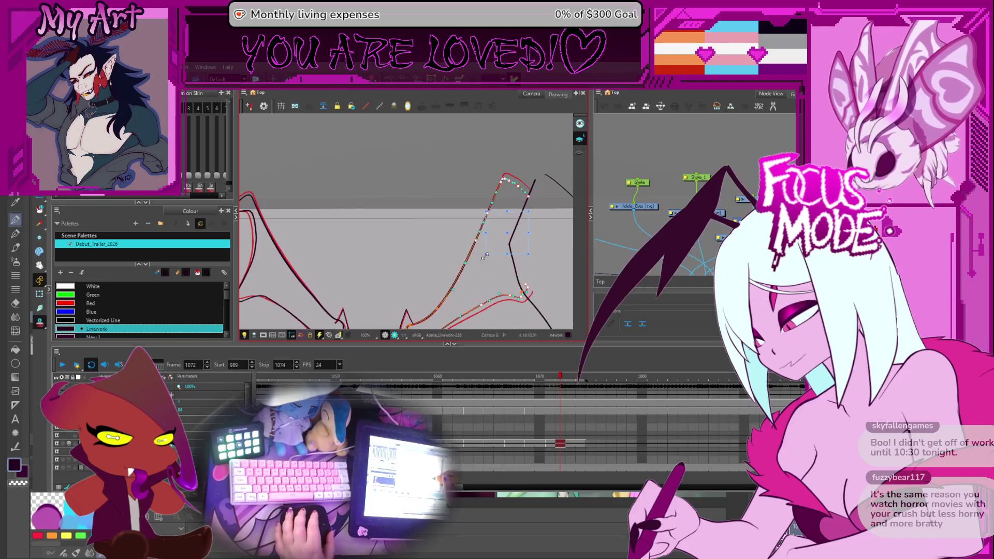
scroll(482, 249, "up", 2)
left_click_drag(485, 253, 470, 230)
left_click(469, 231)
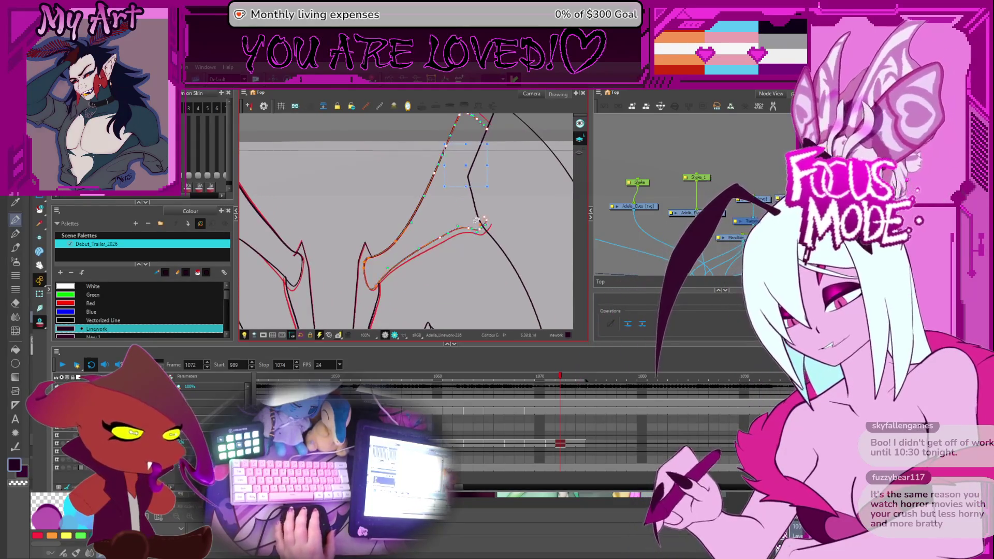
scroll(458, 241, "down", 3)
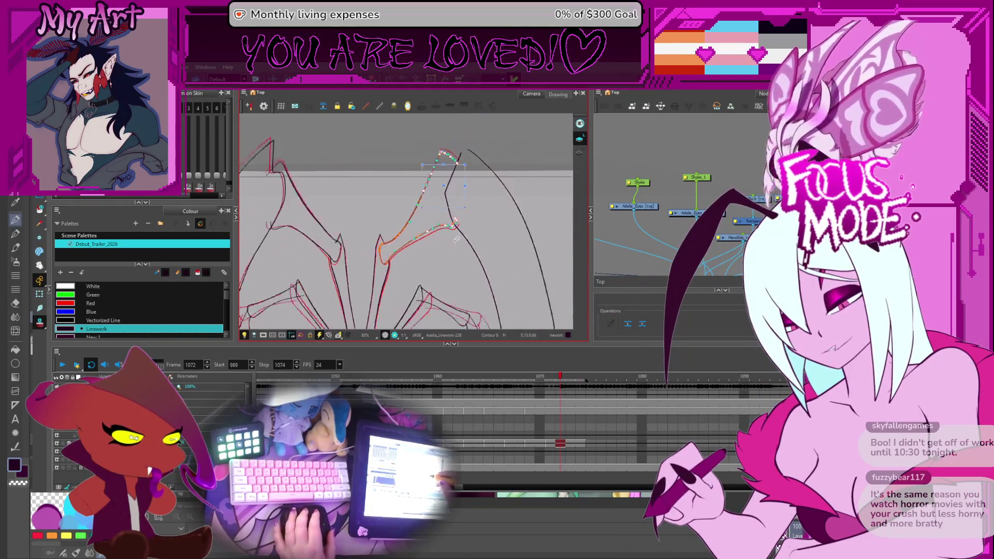
left_click(523, 238)
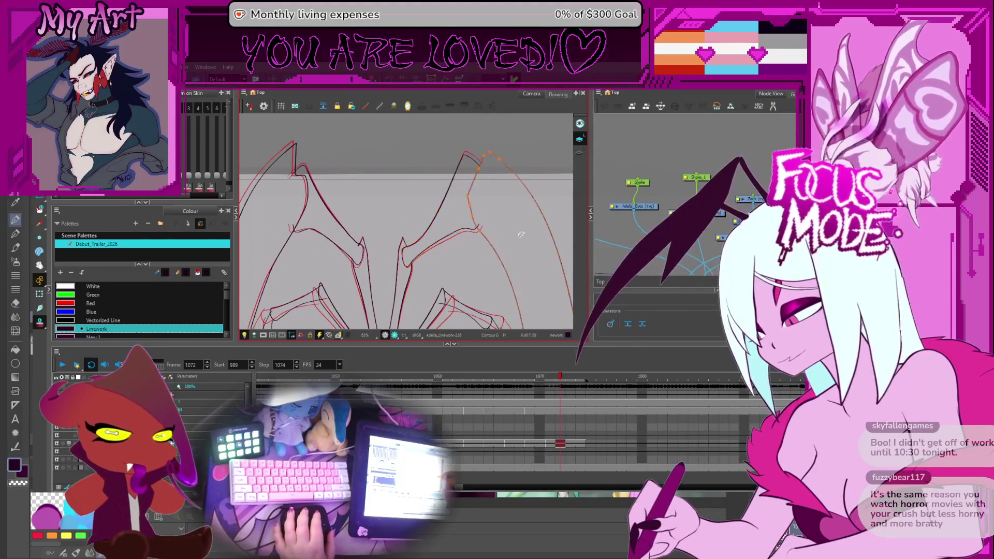
scroll(476, 216, "down", 3)
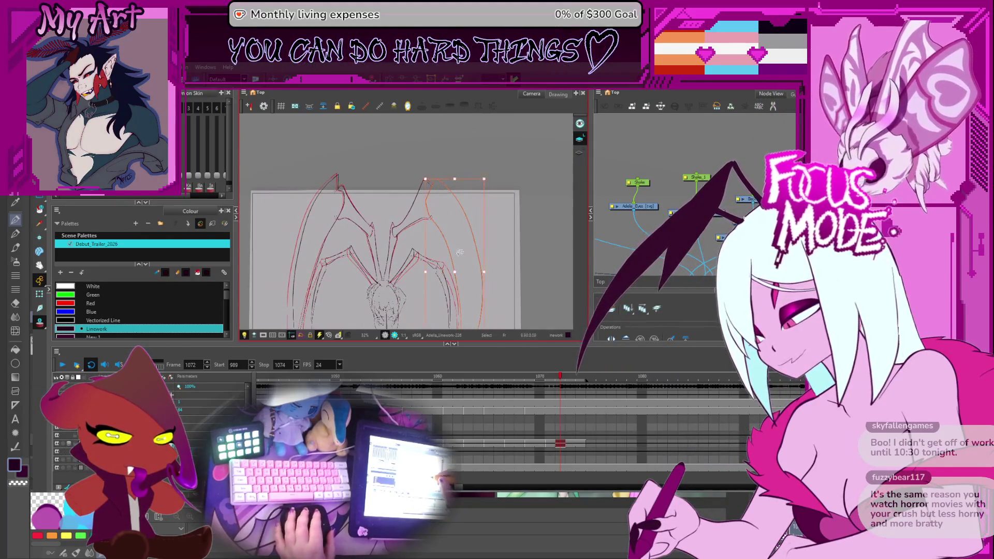
Align frame 1072's right-wing red outline over the sketch wing, then view the whole page
left_click_drag(455, 288, 448, 230)
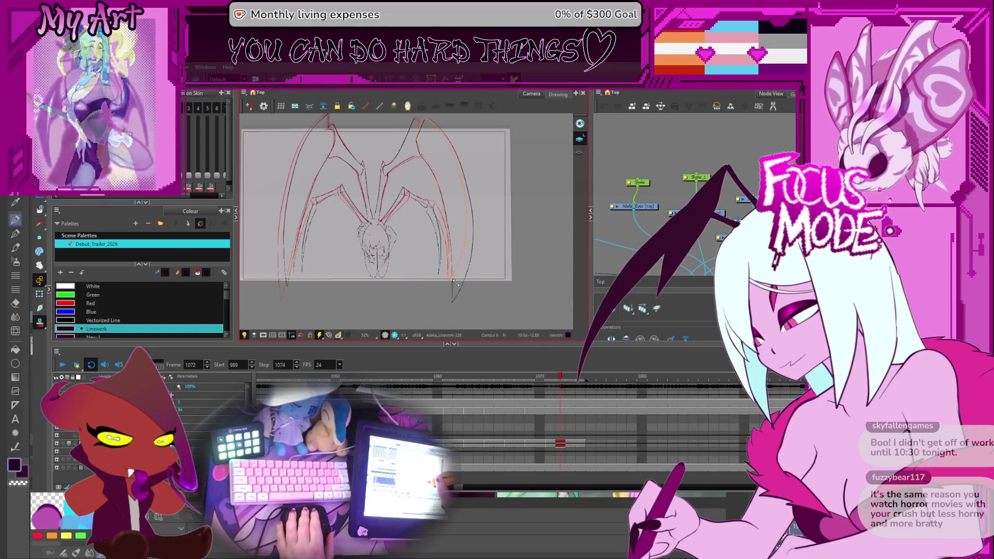
left_click(467, 210)
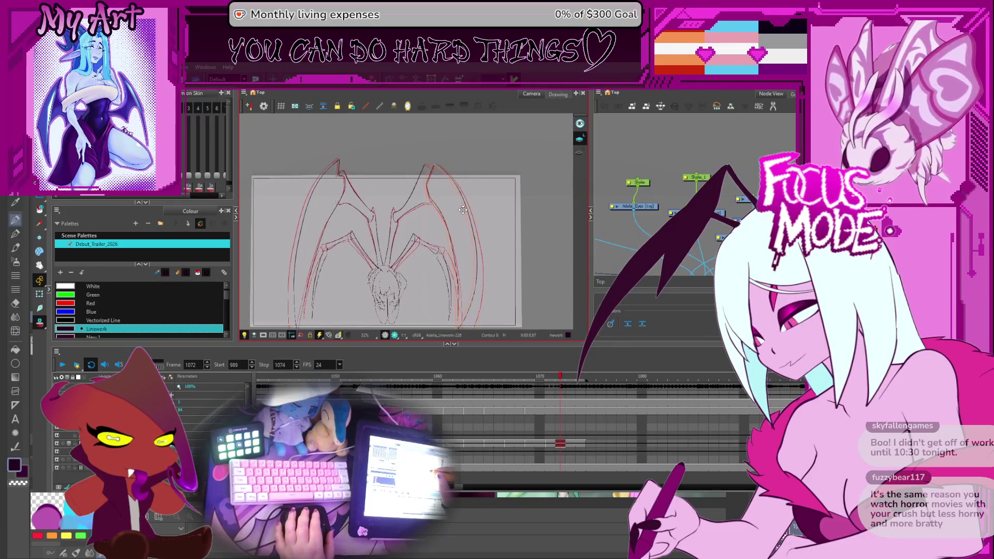
left_click_drag(455, 245, 461, 242)
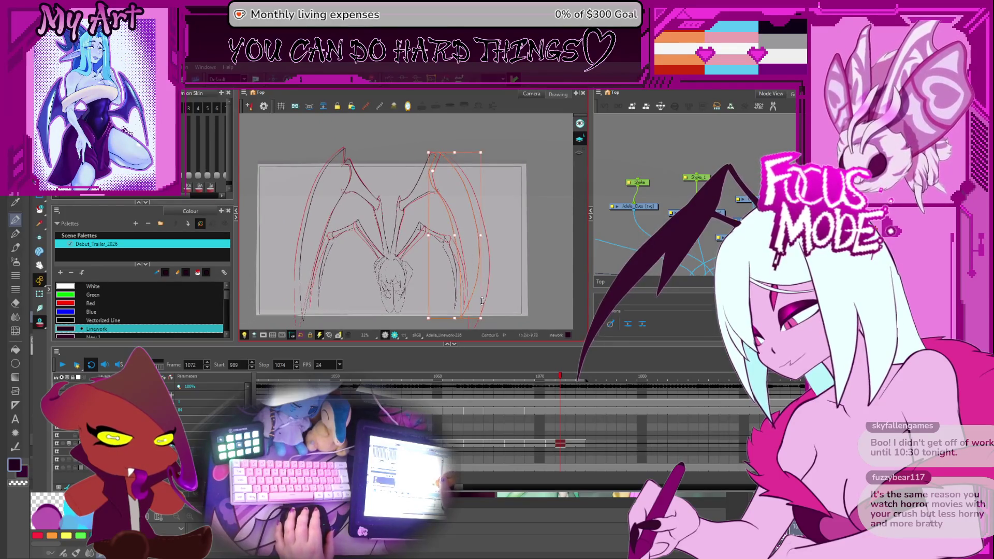
key("Escape")
scroll(472, 272, "up", 3)
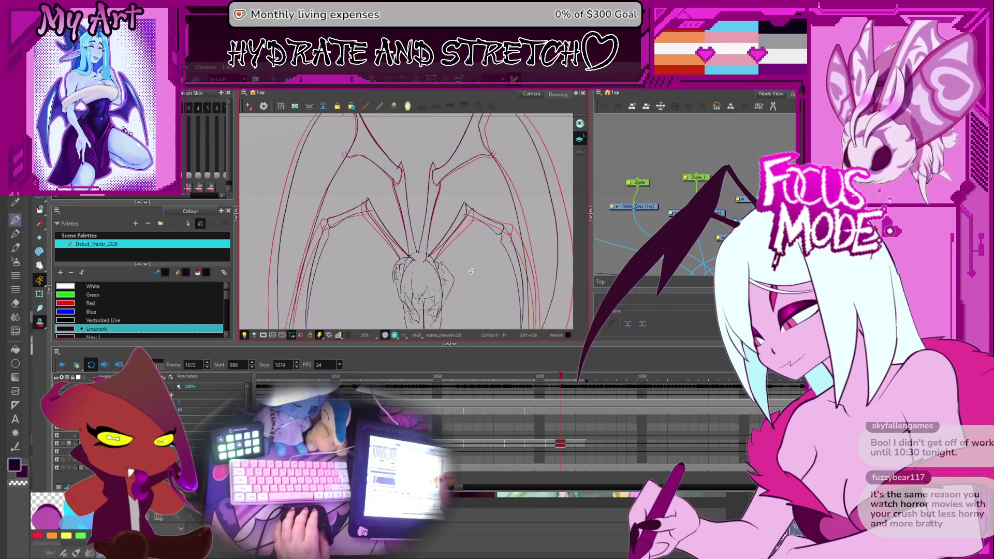
key("1")
key("1")
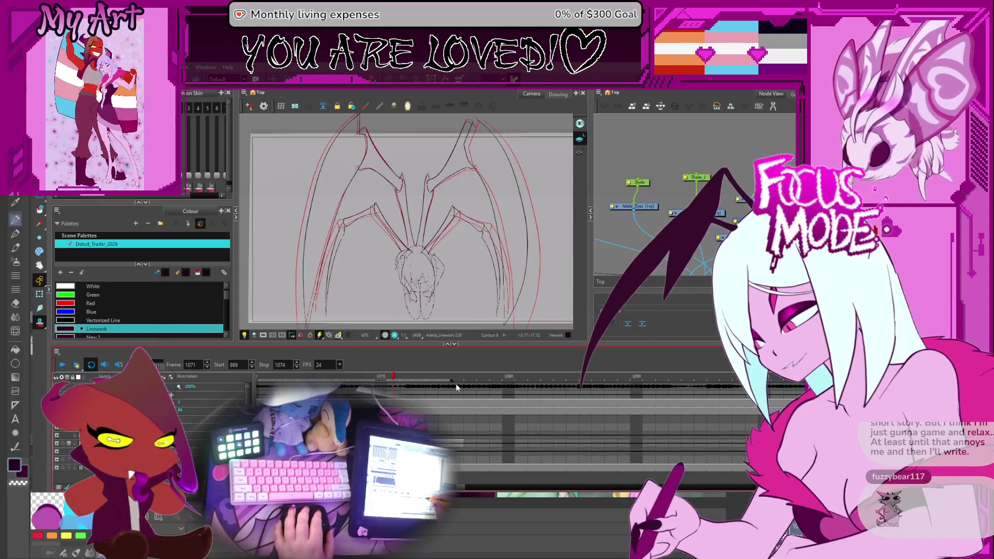
On frame 1073, compare the wing lines against neighbouring frames by toggling onion skin
left_click(474, 445)
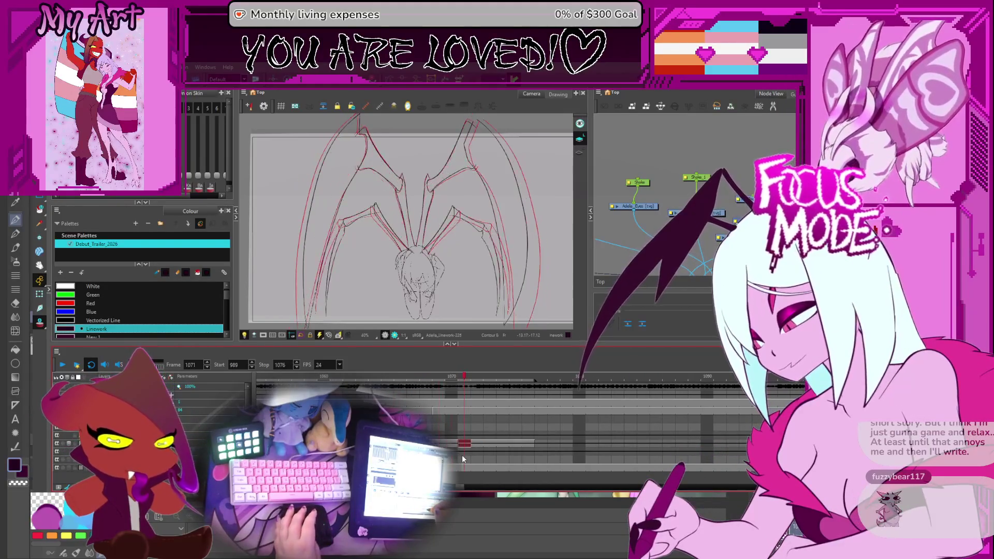
key("period")
key("period")
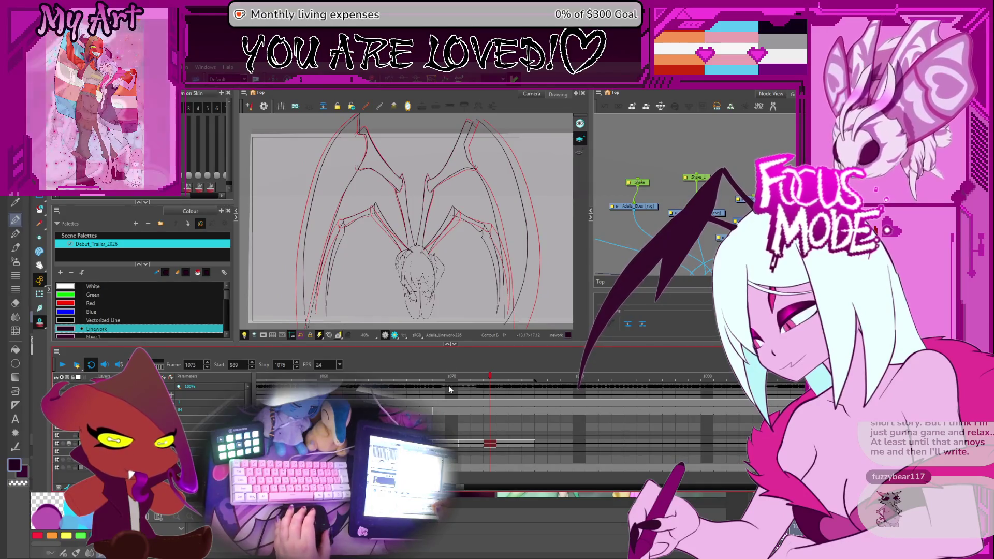
key("space")
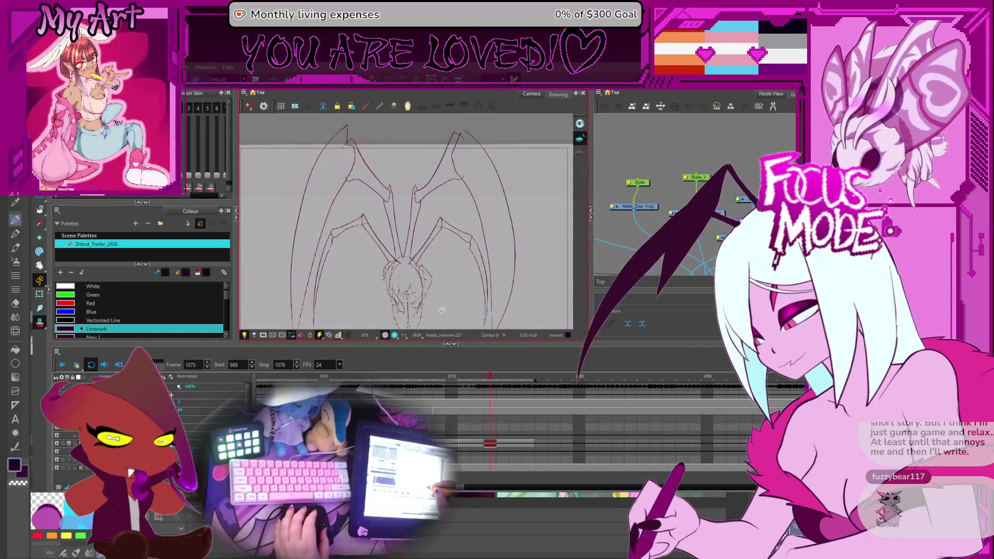
key("alt+o")
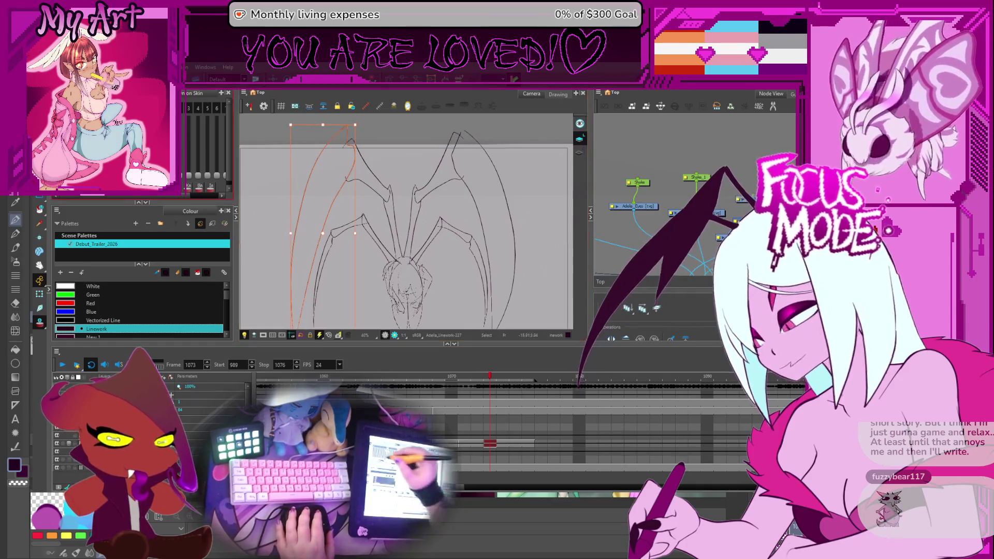
key("alt+o")
scroll(369, 262, "up", 3)
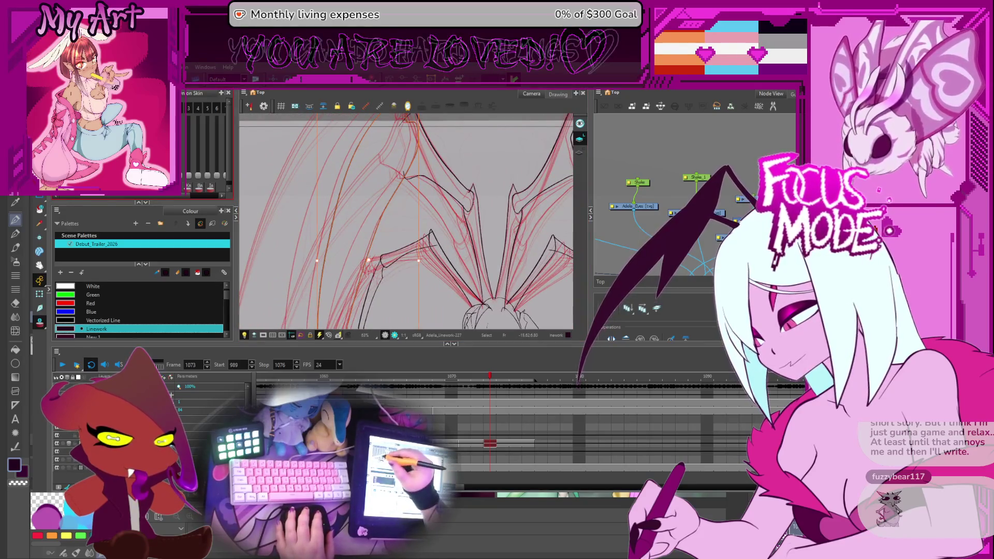
Shift the wing linework to match the red onion-skin outlines of neighbouring frames
mouse_move(352, 233)
left_mouse_down()
mouse_move(352, 288)
mouse_move(326, 270)
left_mouse_up()
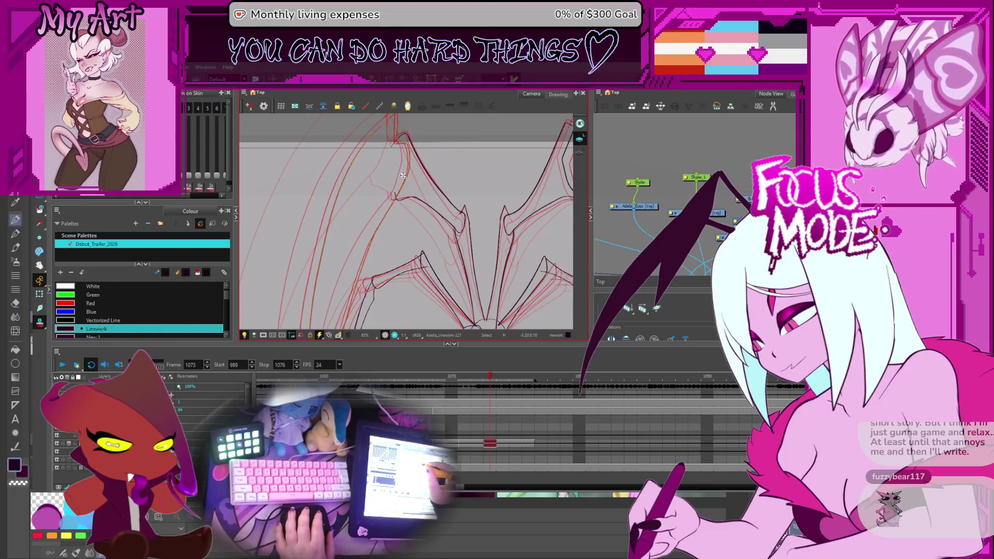
scroll(421, 224, "down", 3)
scroll(387, 230, "up", 1)
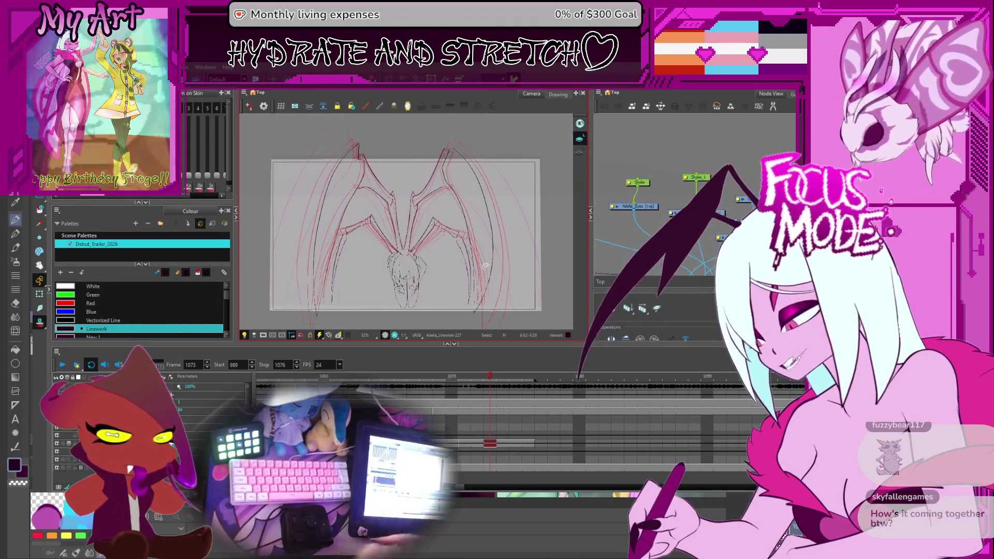
scroll(391, 259, "down", 3)
scroll(391, 258, "up", 2)
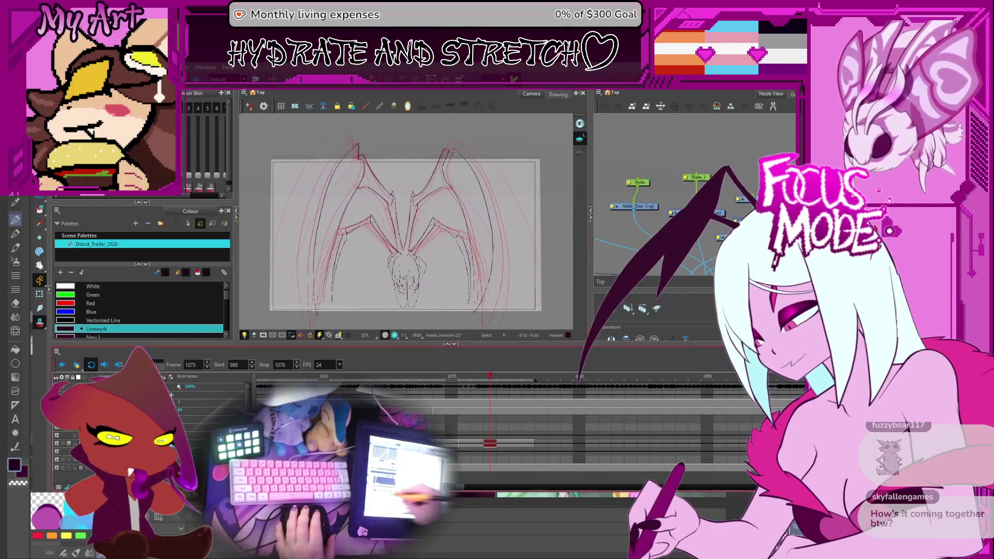
Play back the wing animation to review the motion, ending near frame 1029
key("Return")
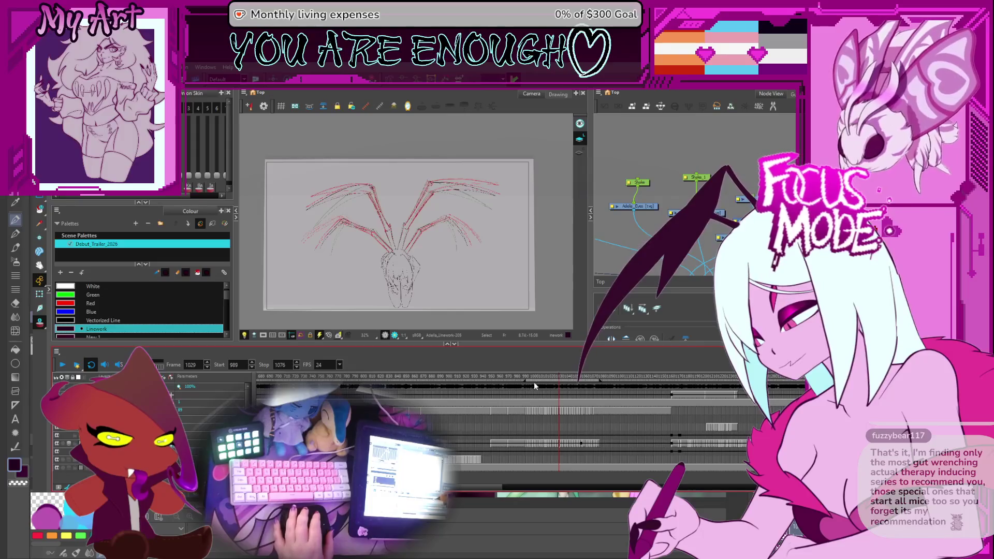
Scrub through earlier shots around frames 415 and 634, resting on the standing-figure sketch
mouse_move(570, 383)
left_mouse_down()
mouse_move(610, 392)
mouse_move(571, 413)
mouse_move(455, 429)
left_mouse_up()
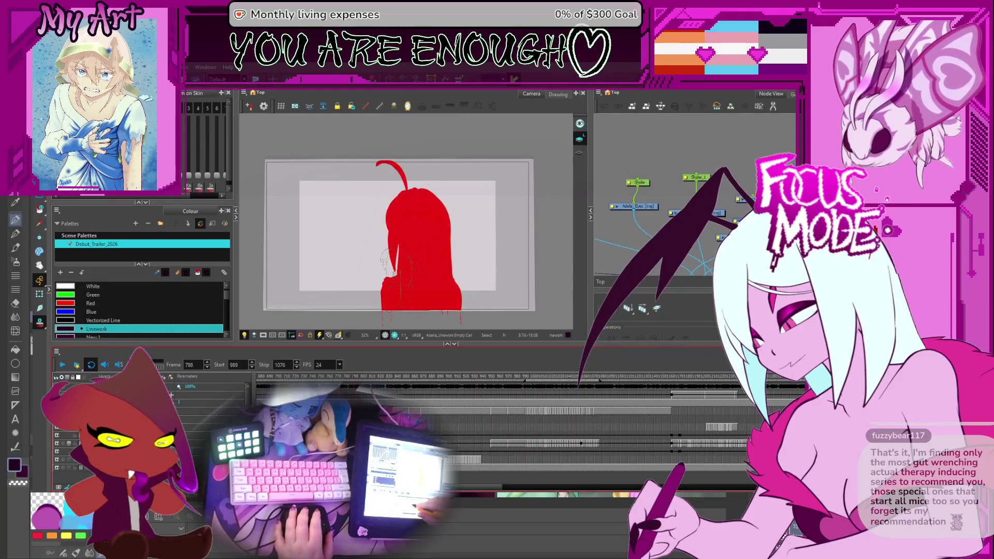
mouse_move(284, 375)
left_mouse_down()
mouse_move(518, 461)
mouse_move(488, 425)
mouse_move(268, 397)
mouse_move(449, 392)
left_mouse_up()
left_click_drag(519, 402, 592, 399)
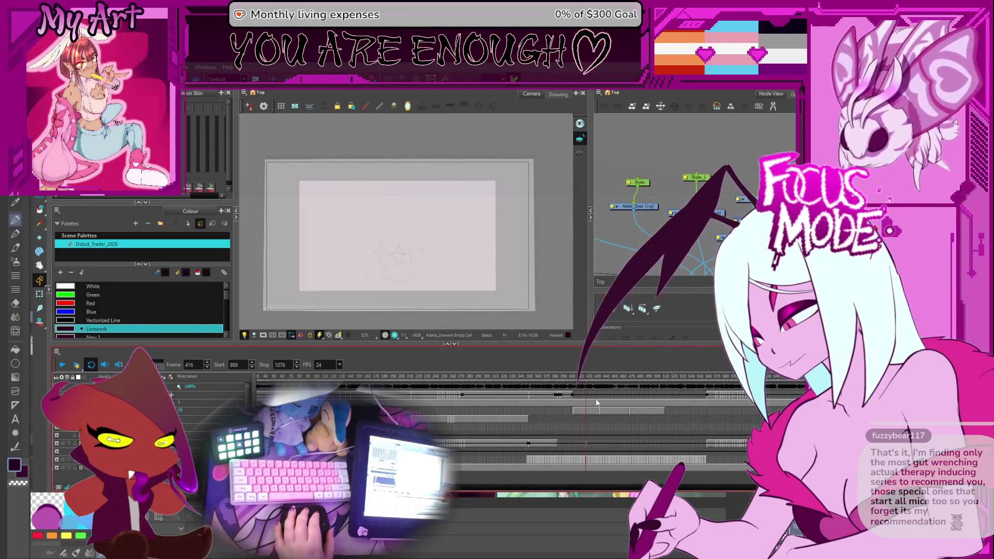
mouse_move(654, 409)
left_mouse_down()
mouse_move(760, 408)
mouse_move(472, 428)
mouse_move(590, 428)
left_mouse_up()
left_click_drag(652, 408, 563, 416)
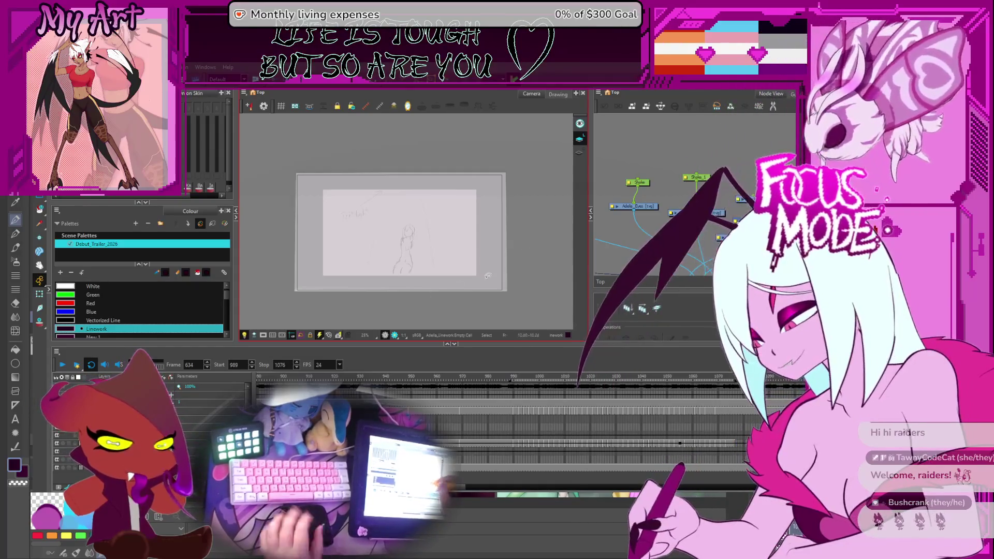
scroll(525, 251, "up", 2)
Frame the figure sketch in view and play the scene back through its shots to 1269
left_click_drag(512, 271, 497, 293)
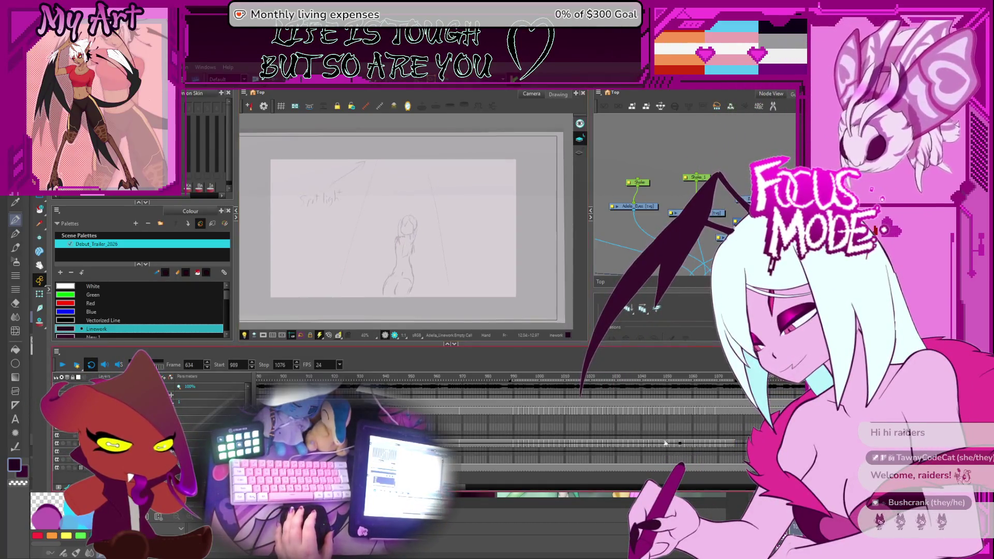
mouse_move(435, 387)
left_mouse_down()
mouse_move(494, 414)
mouse_move(423, 410)
left_mouse_up()
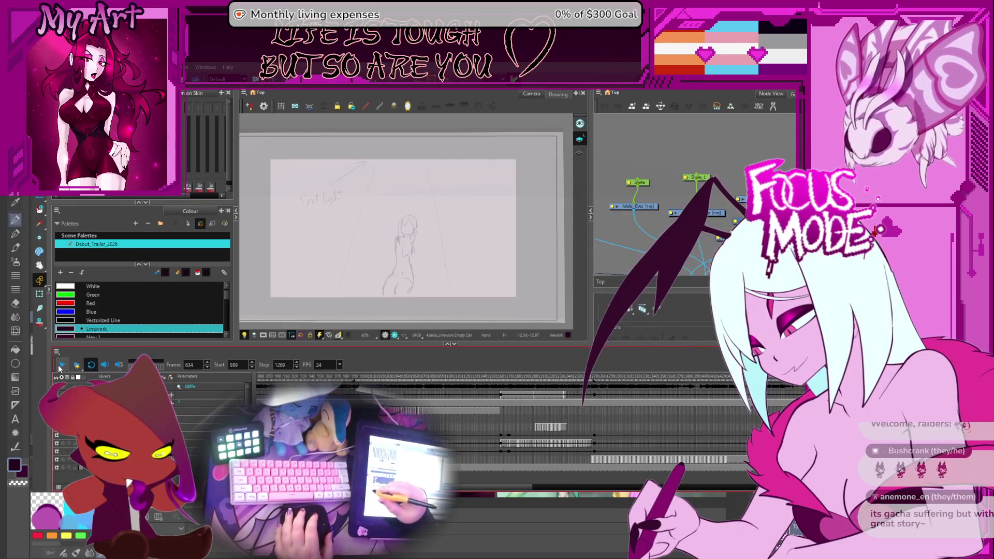
left_click(76, 365)
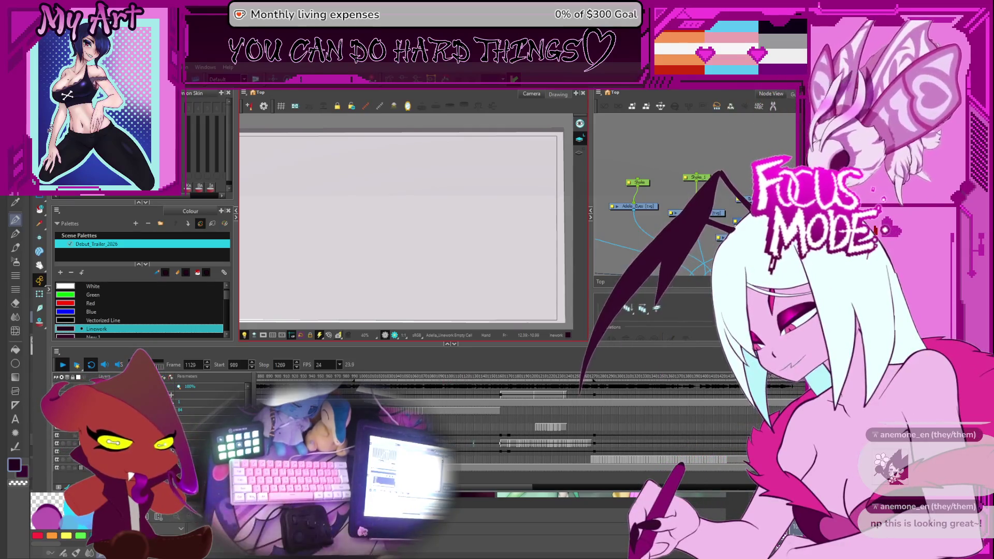
key("space")
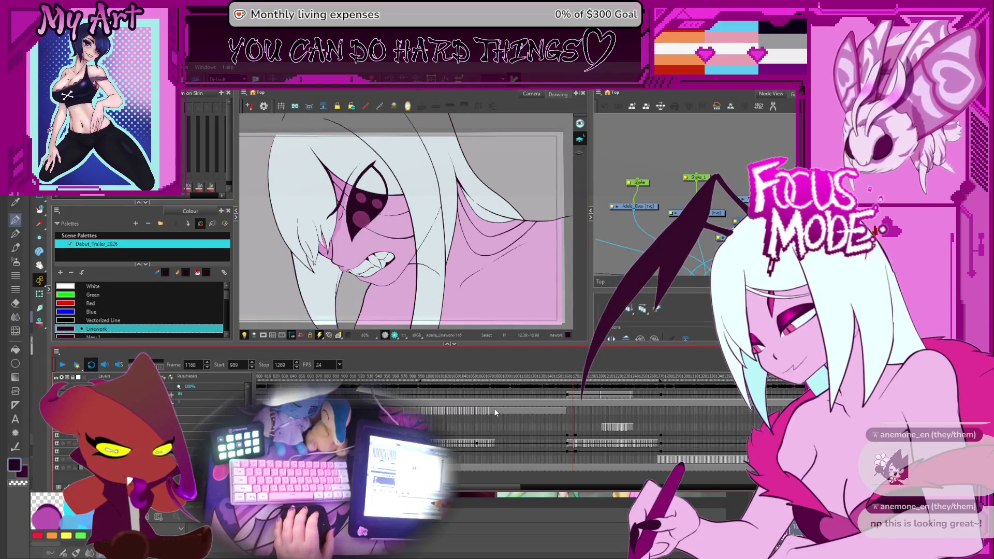
Move the cells before frame 1077 later along the track, then jump to frame 559's grinning close-up
left_click_drag(495, 408, 419, 443)
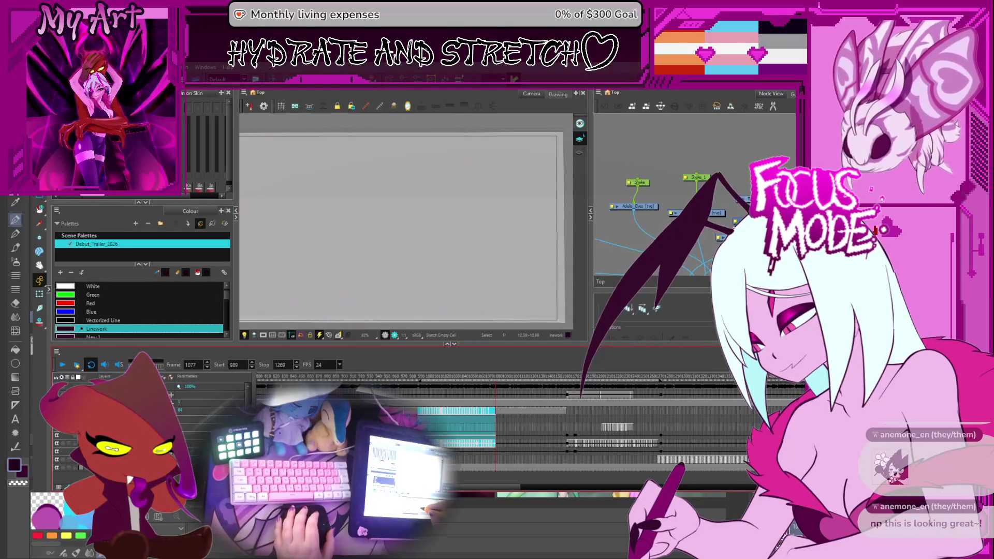
left_click_drag(492, 413, 562, 418)
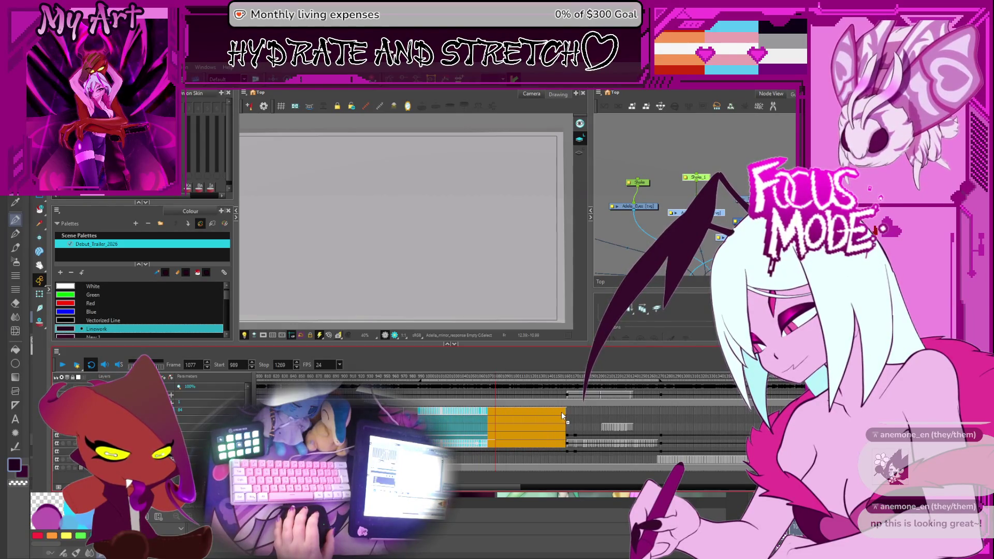
left_click(566, 416)
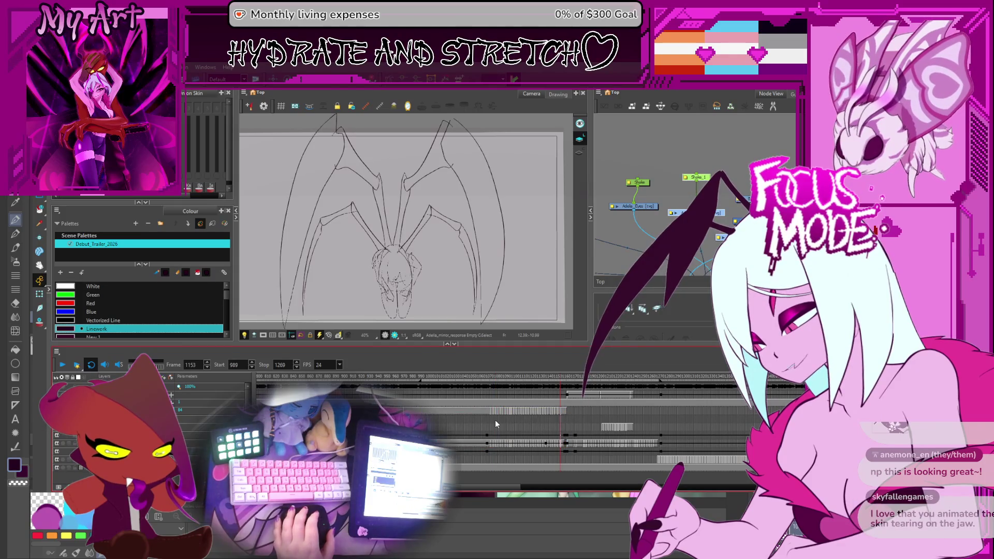
scroll(567, 440, "up", 3)
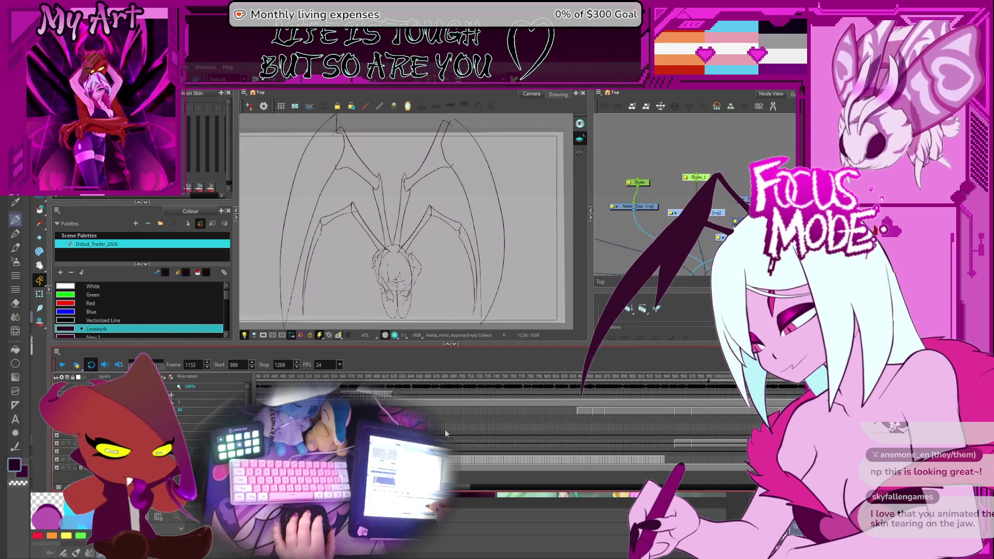
left_click(388, 417)
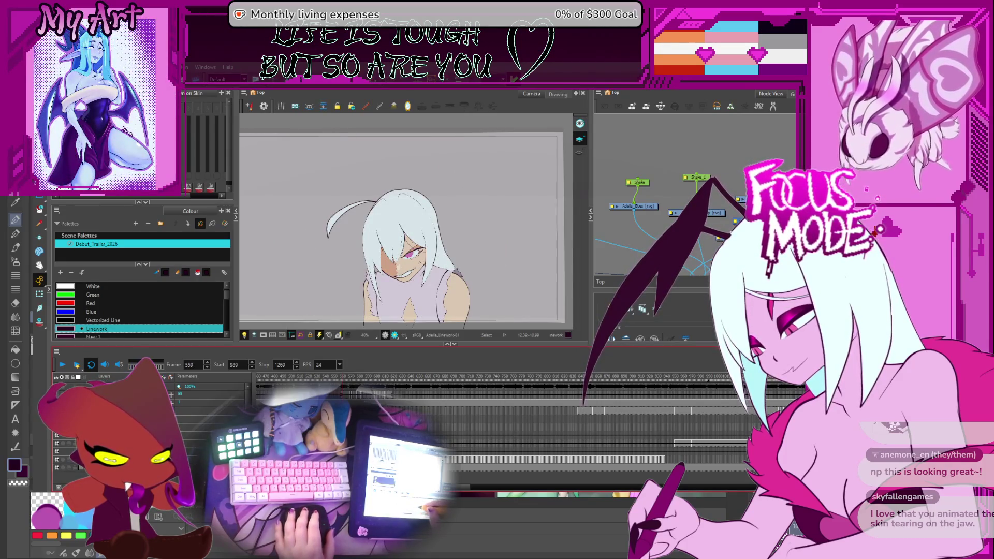
scroll(543, 435, "down", 3)
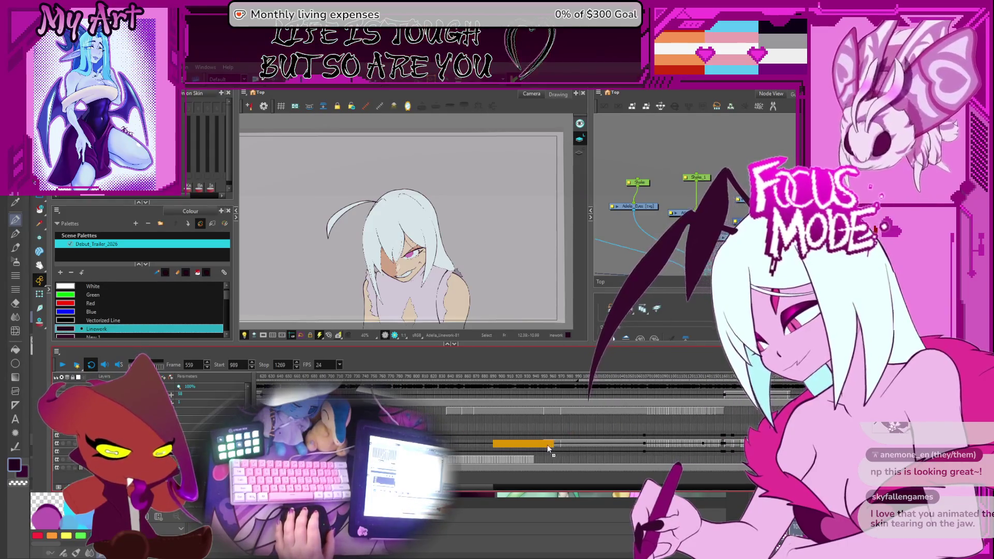
Reposition a shot's cell block, then check the coloured shots at frames 875 and 1052
left_click_drag(481, 444, 533, 443)
left_click(636, 391)
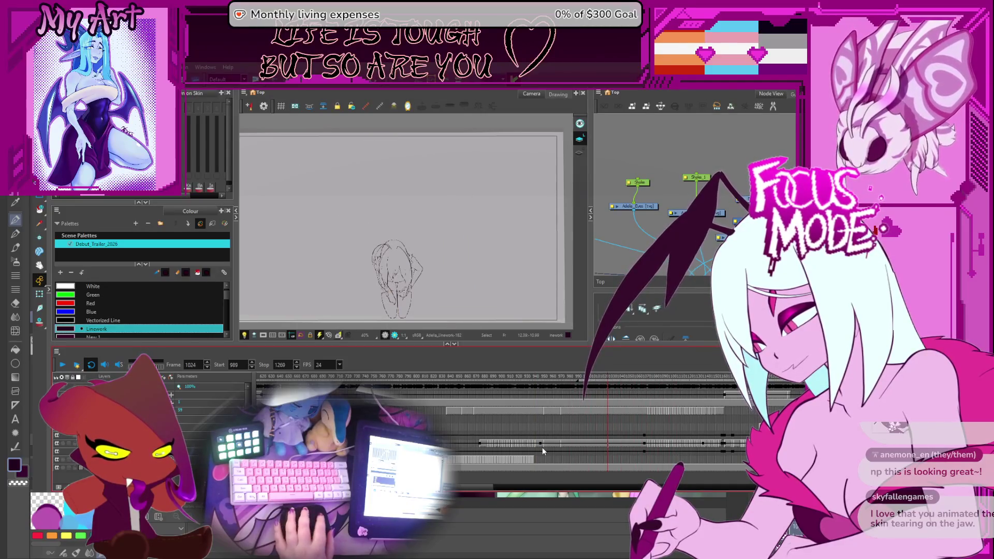
left_click(481, 444)
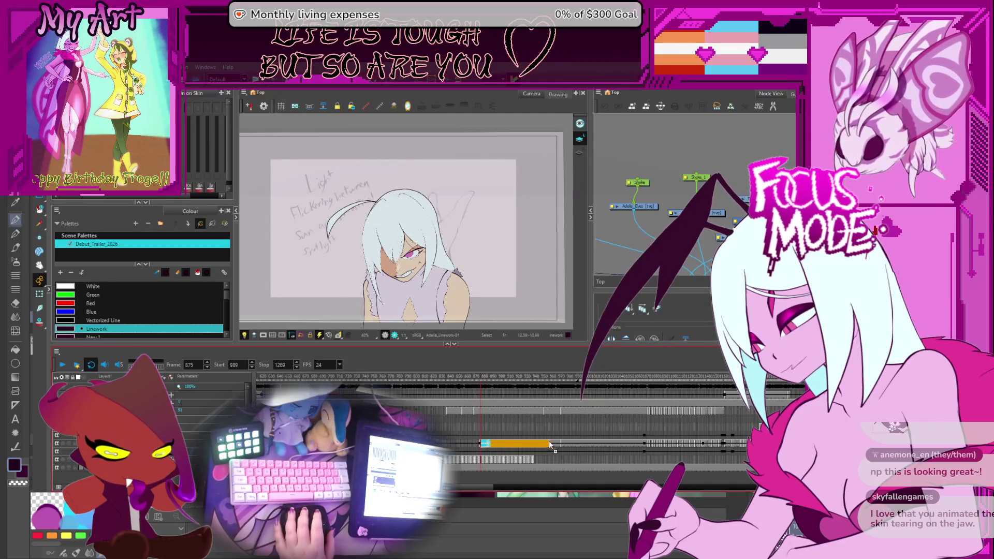
left_click(634, 444)
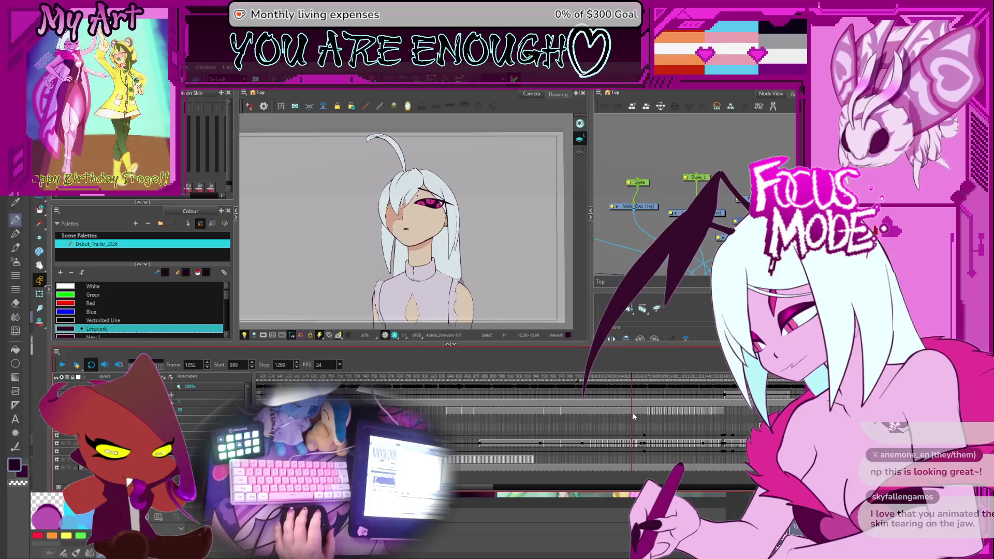
scroll(631, 412, "right", 3)
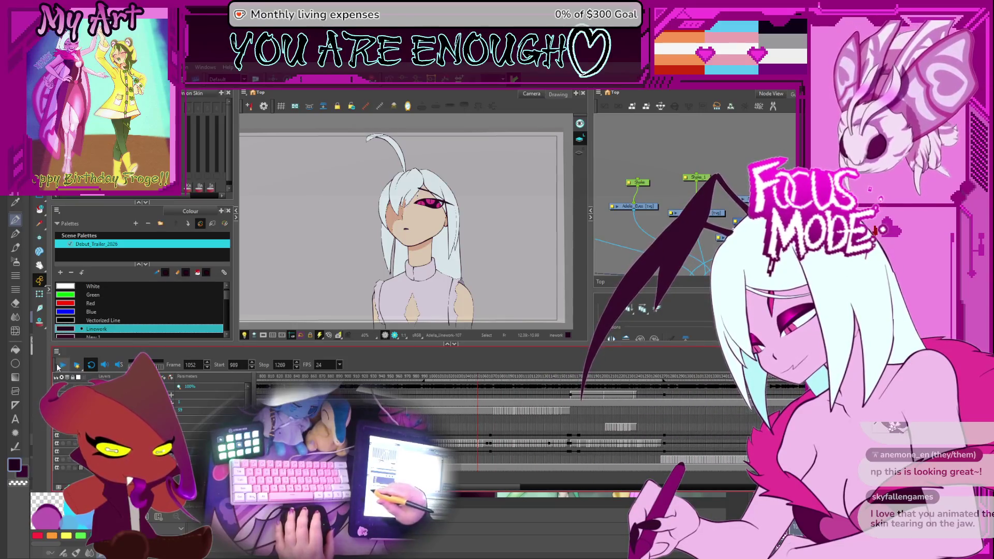
Preview the scene from this shot and jump to the jaw close-up at frame 1267
key("space")
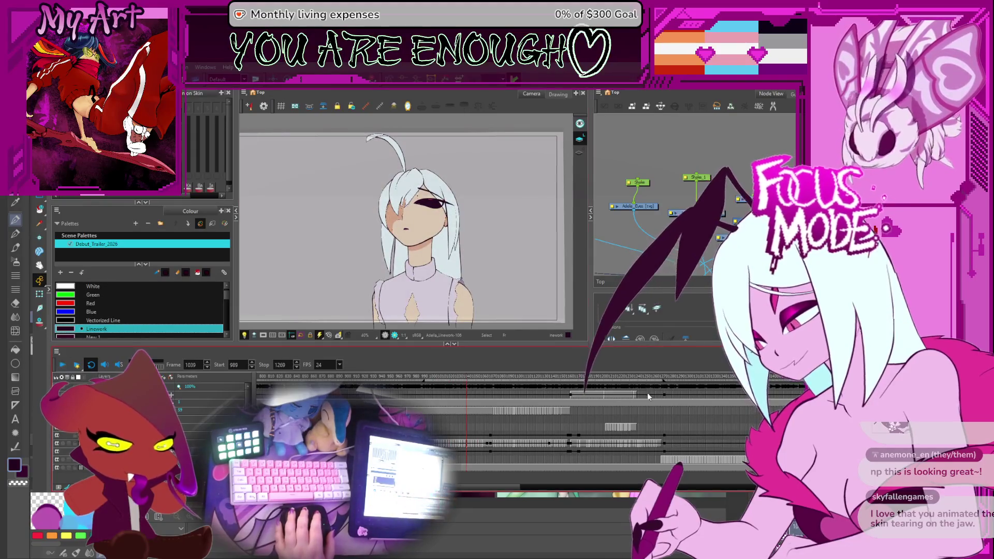
scroll(700, 422, "down", 5)
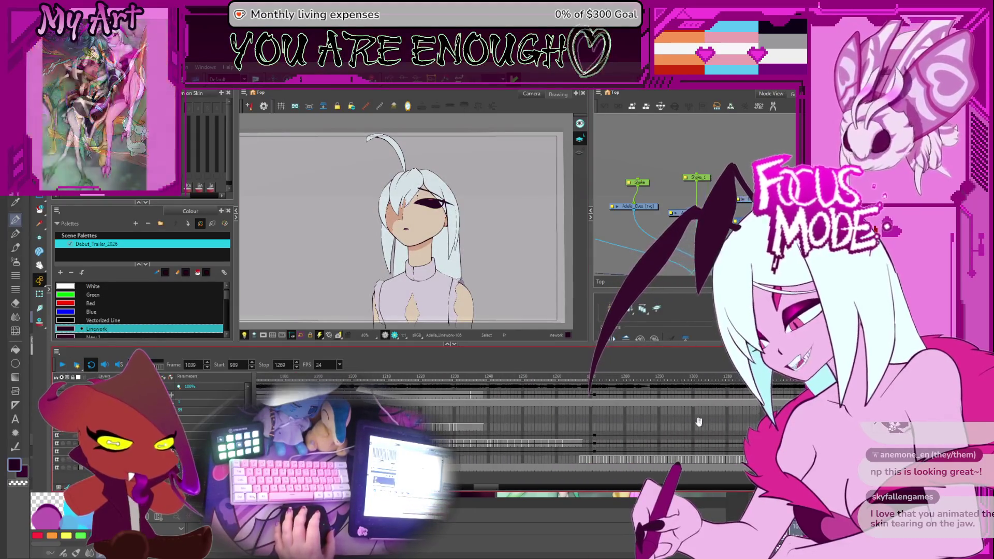
left_click(459, 379)
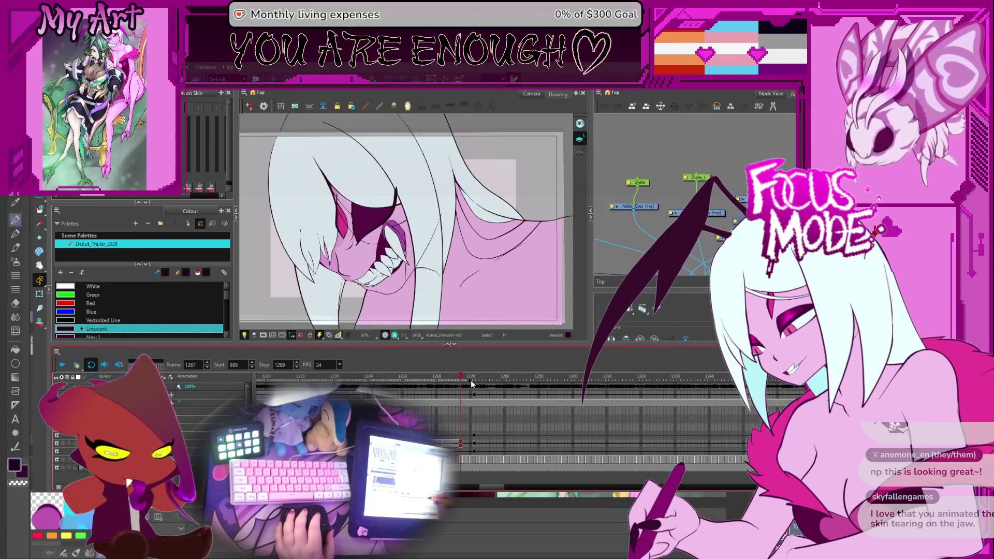